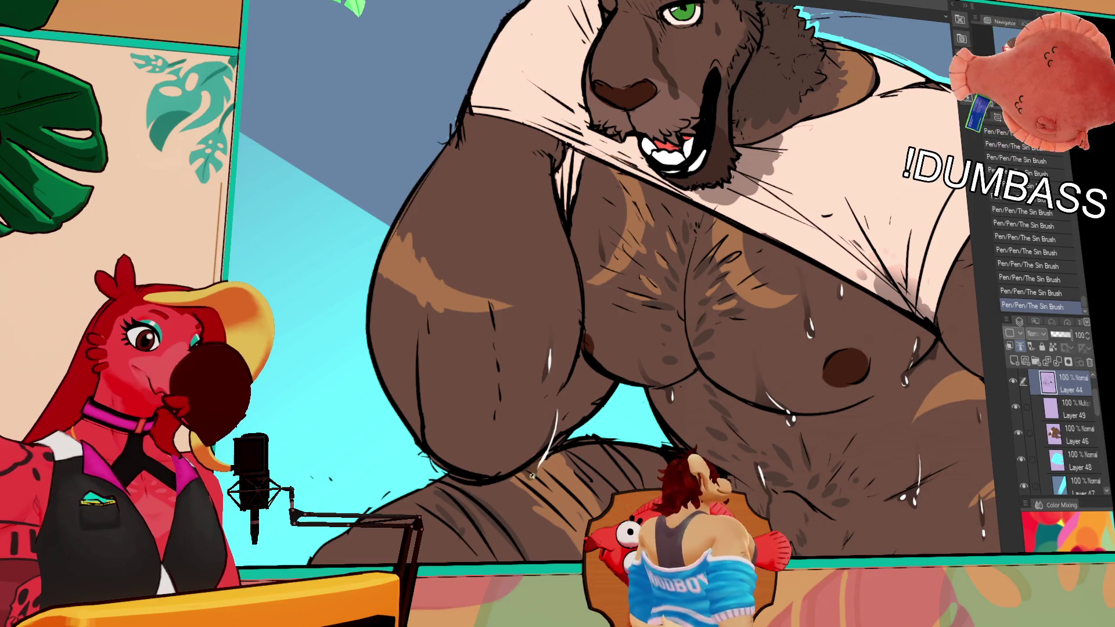
- Compare the two earlier drip strokes by undoing and redoing them, keeping them restored
left_click_drag(709, 314, 712, 339)
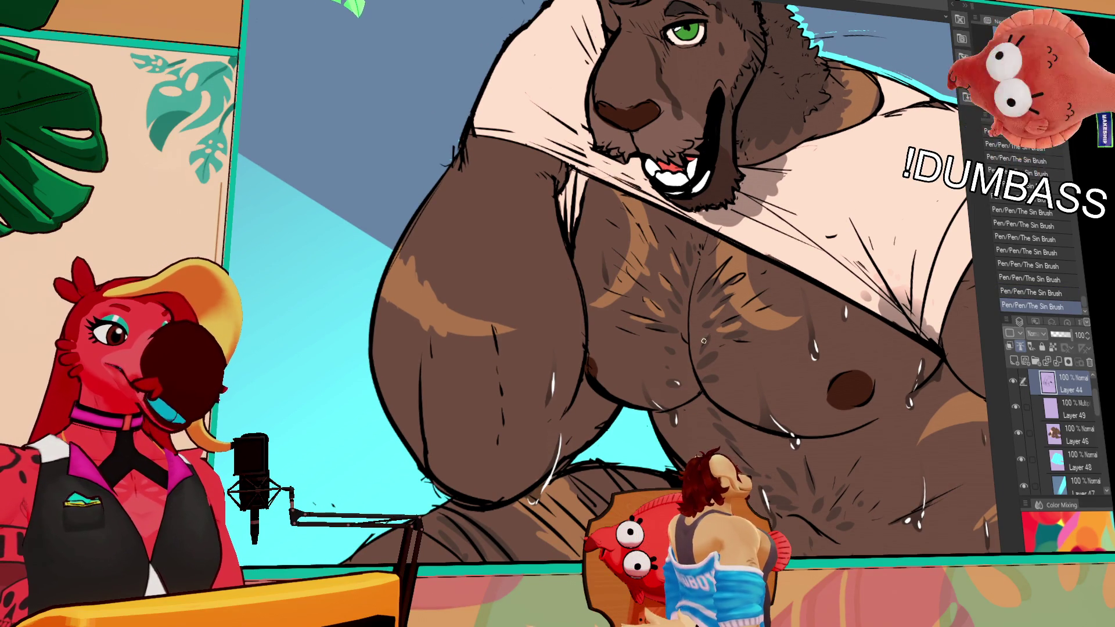
key("ctrl+z")
key("ctrl+z")
left_click_drag(825, 328, 800, 415)
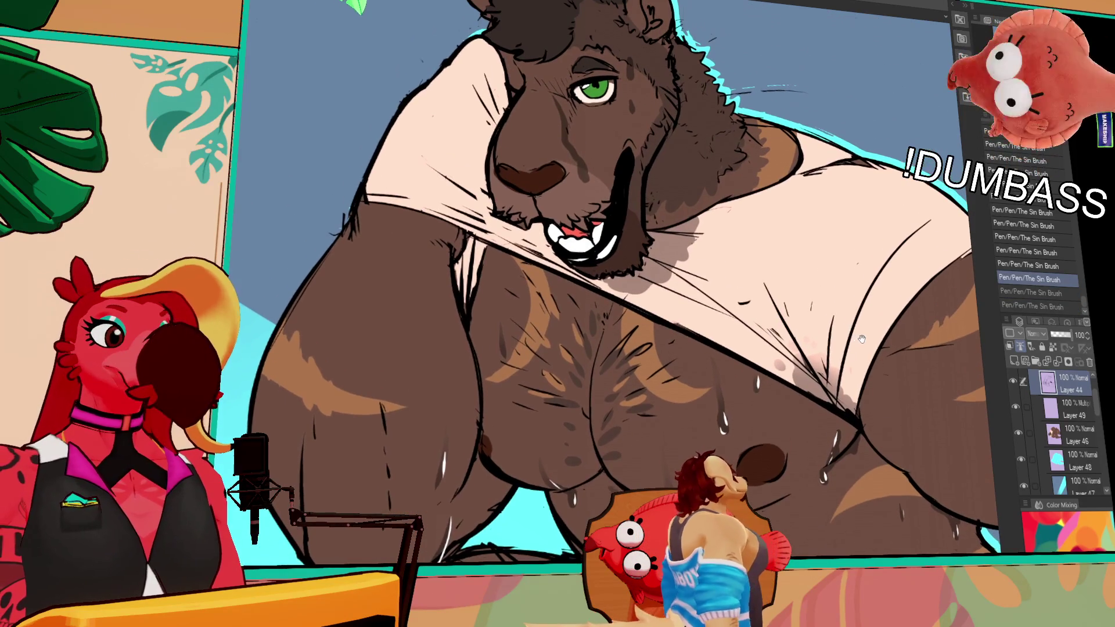
key("ctrl+y")
key("ctrl+y")
key("ctrl+z")
key("ctrl+z")
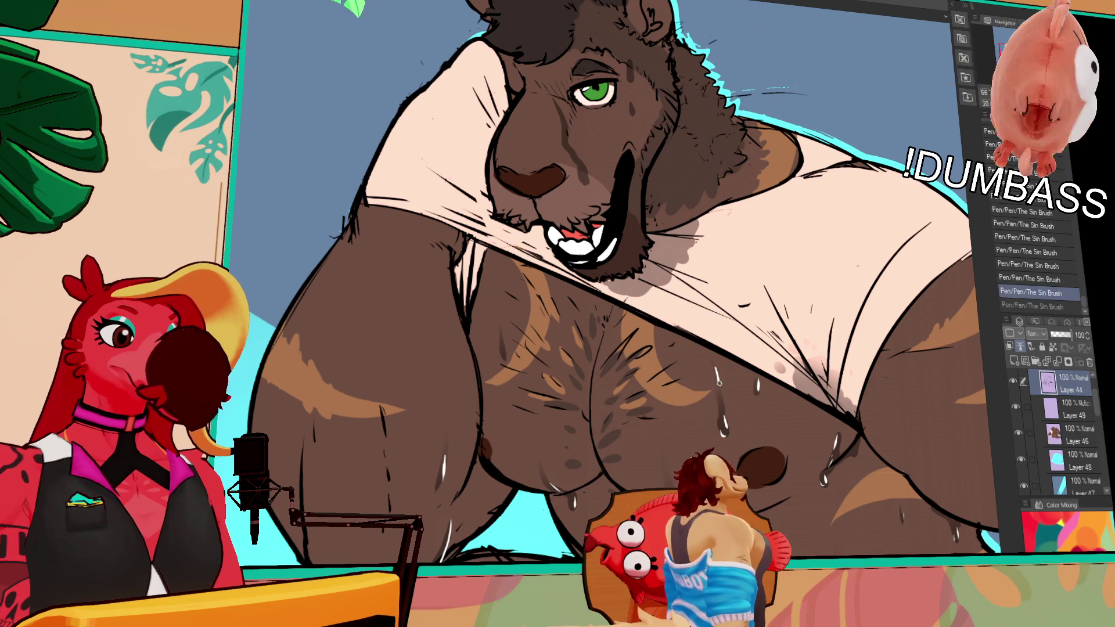
key("ctrl+y")
key("ctrl+y")
mouse_move(790, 335)
left_mouse_down()
mouse_move(833, 383)
mouse_move(842, 422)
left_mouse_up()
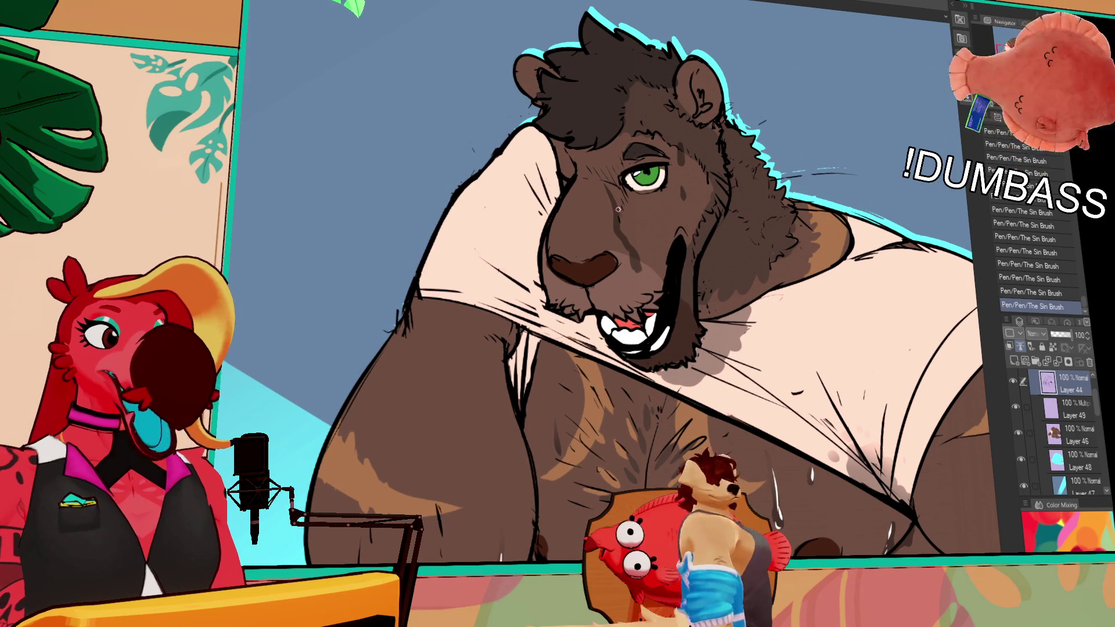
- Draw a thin sweat drip running down from below the lion's green eye
left_click_drag(615, 204, 639, 265)
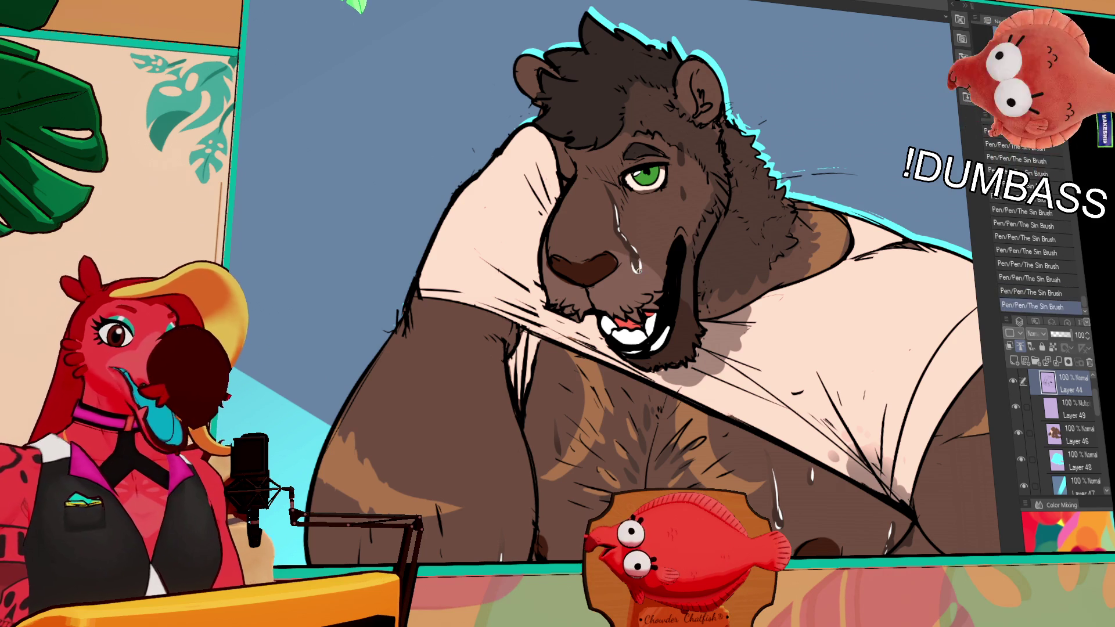
left_click_drag(858, 306, 854, 316)
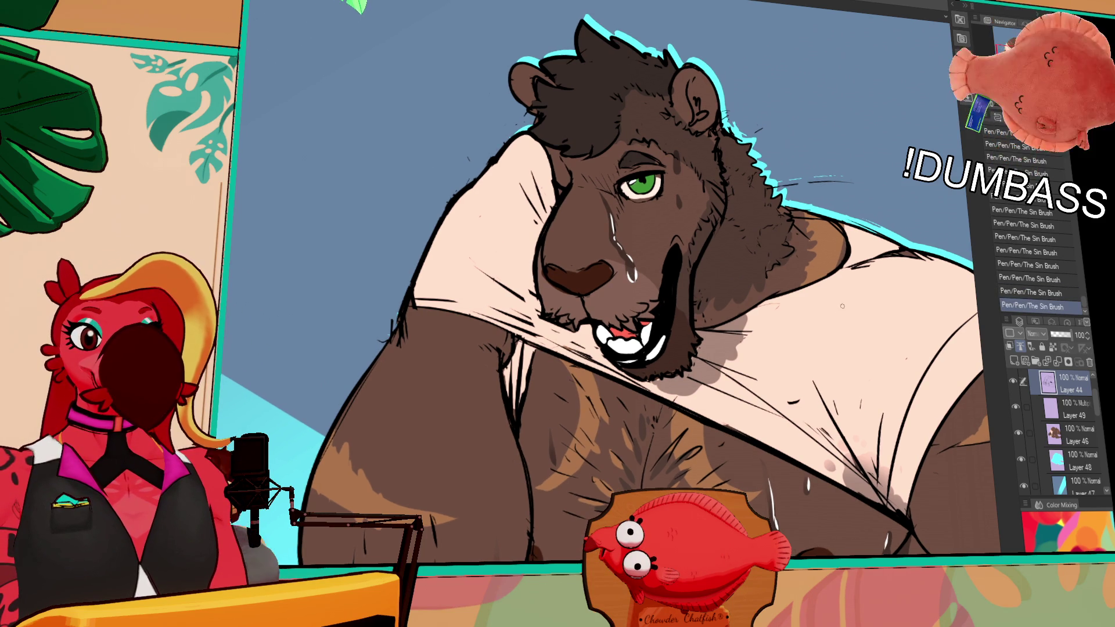
scroll(857, 317, "down", 1)
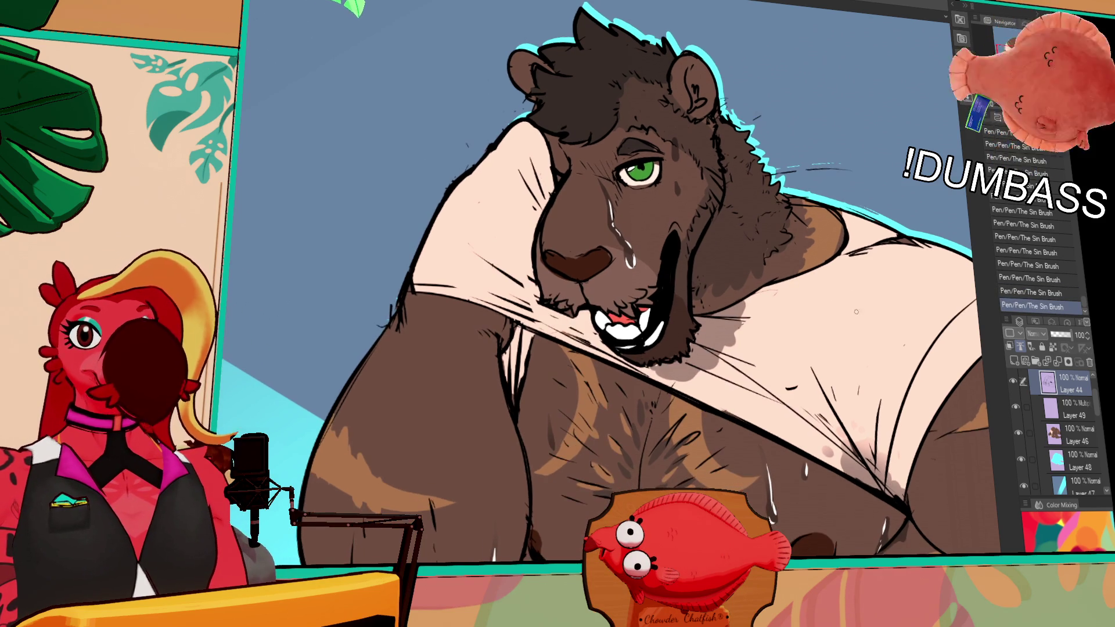
scroll(858, 349, "down", 5)
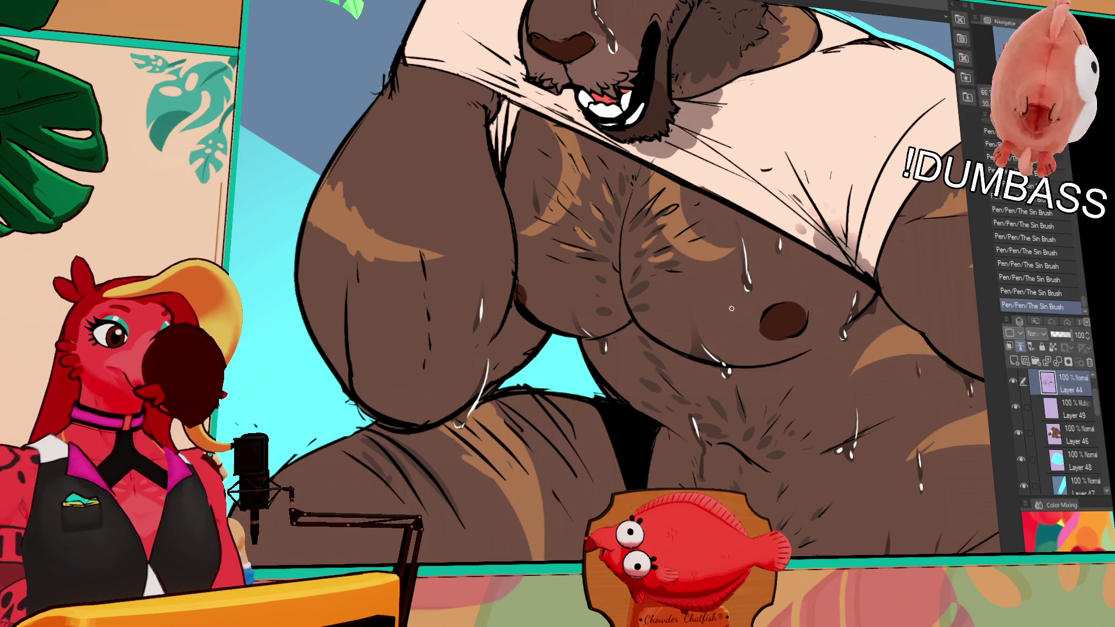
- Dab three small sweat drops down the lion's chest
scroll(731, 308, "down", 3)
left_click(685, 375)
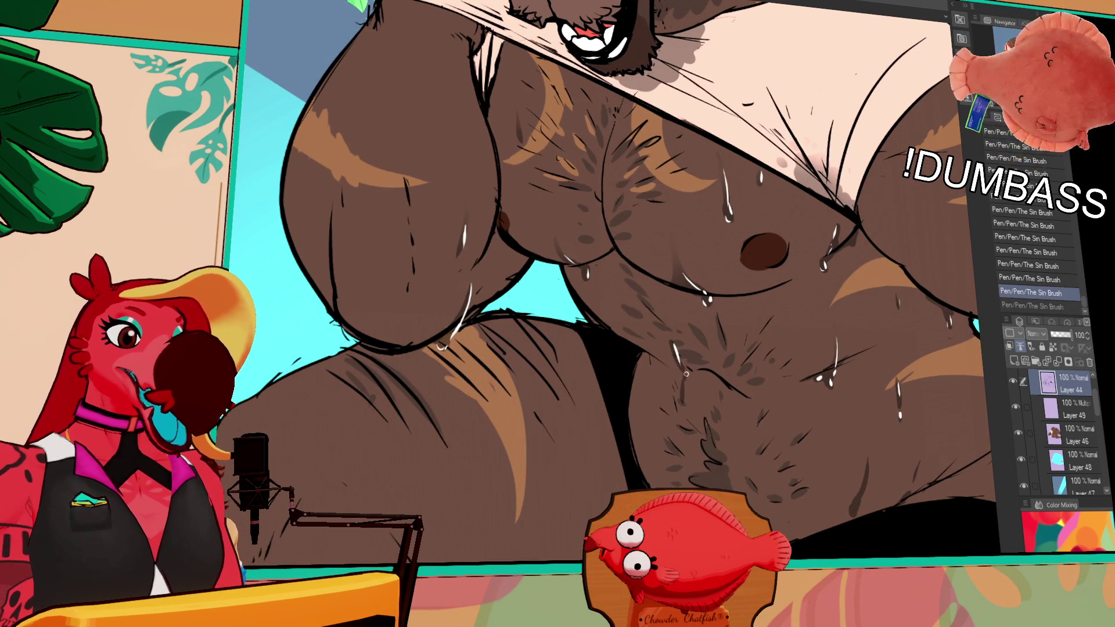
left_click(684, 380)
left_click(685, 400)
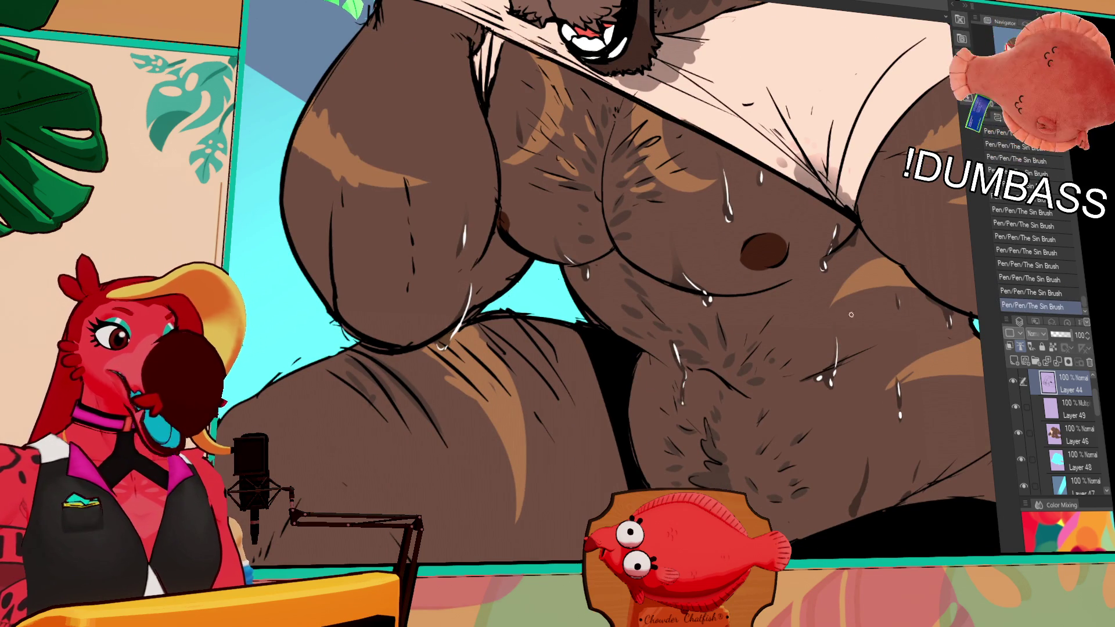
- Toggle the last chest drop with undo and redo to compare, keeping it in place
scroll(837, 402, "down", 1)
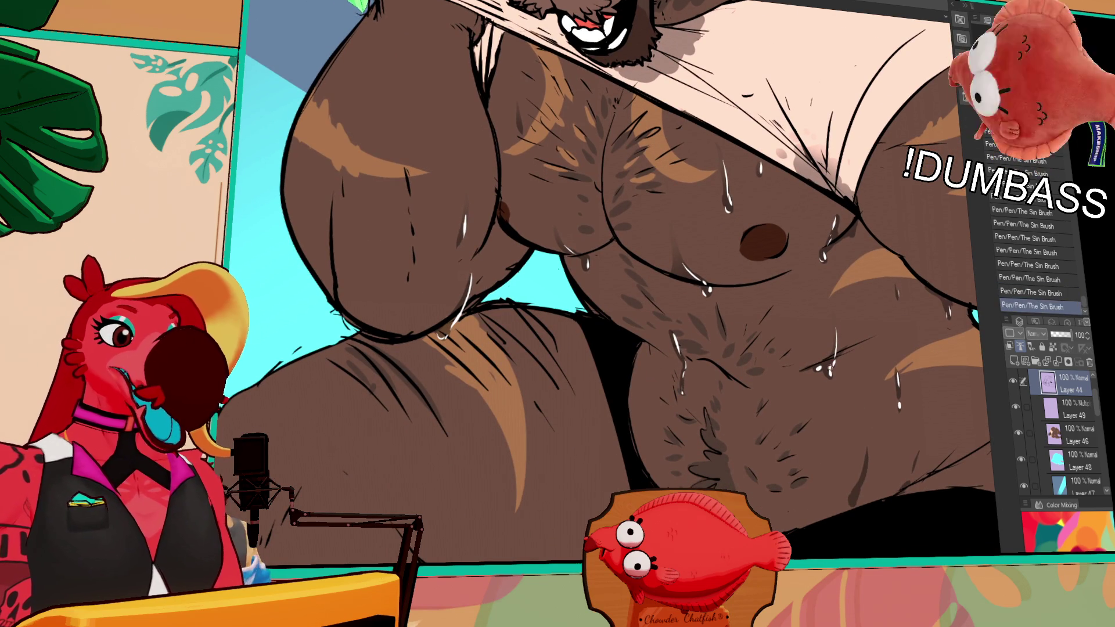
scroll(889, 405, "down", 3)
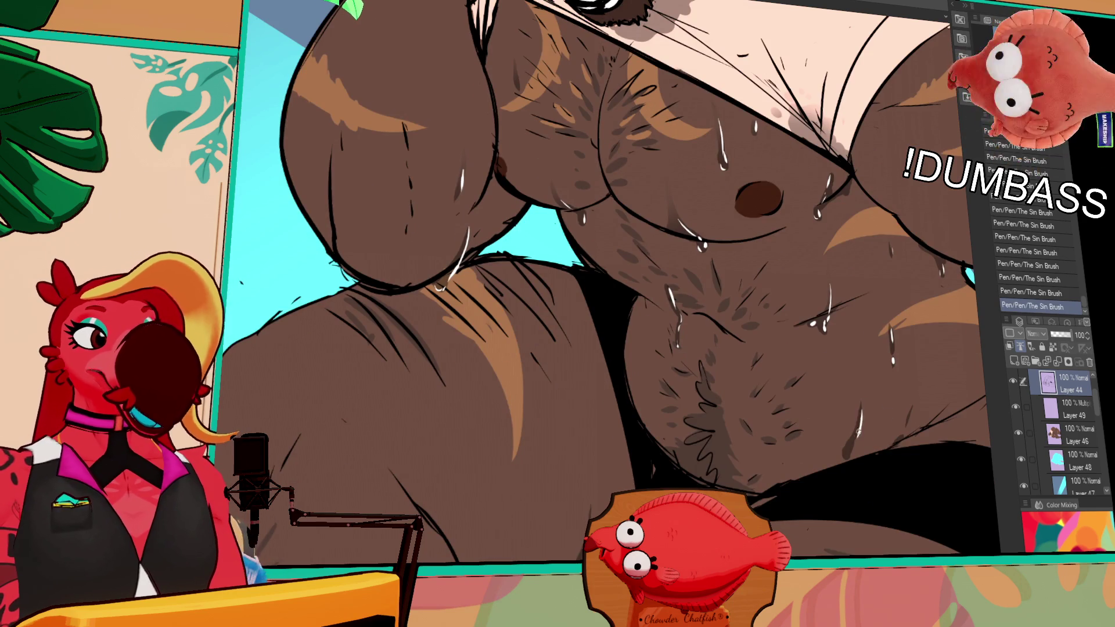
key("ctrl+z")
key("ctrl+y")
key("ctrl+z")
key("ctrl+y")
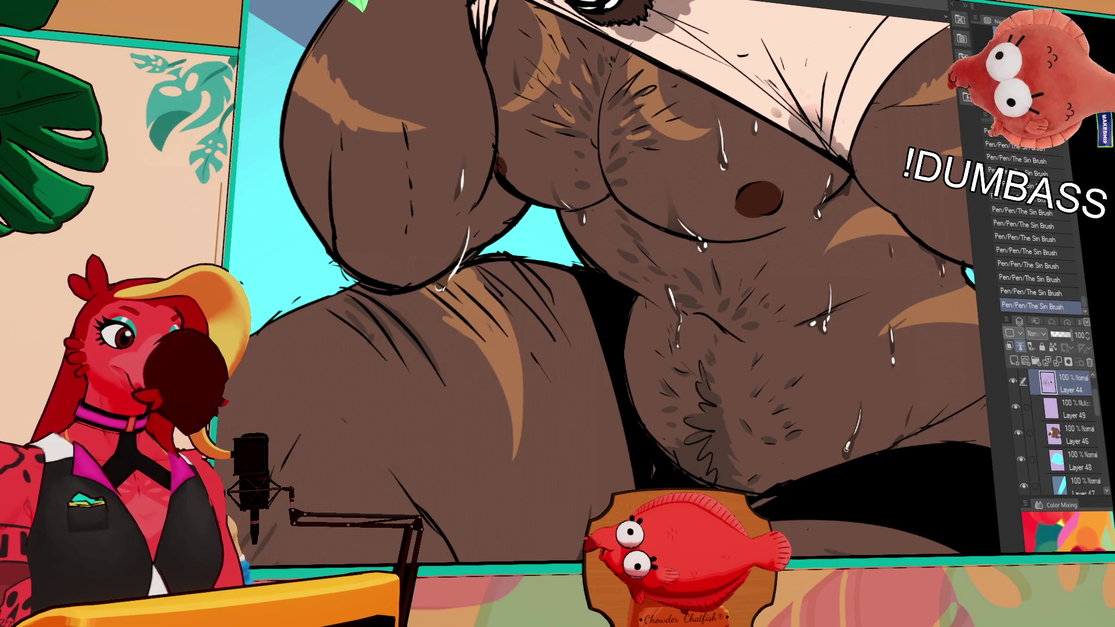
key("ctrl+z")
key("ctrl+y")
key("ctrl+z")
key("ctrl+y")
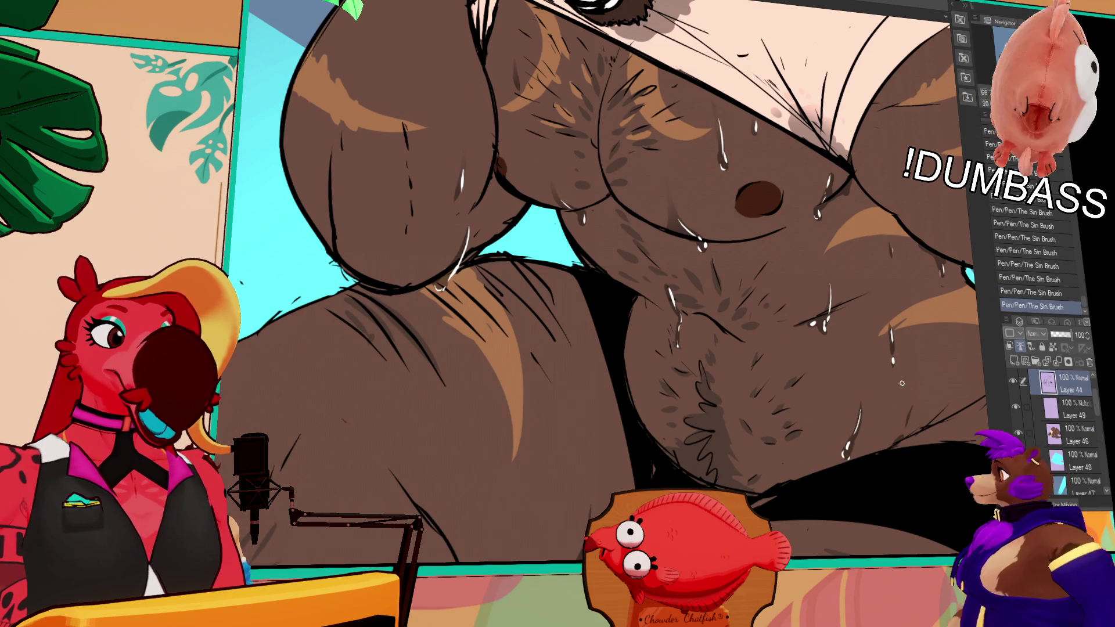
scroll(919, 376, "up", 3)
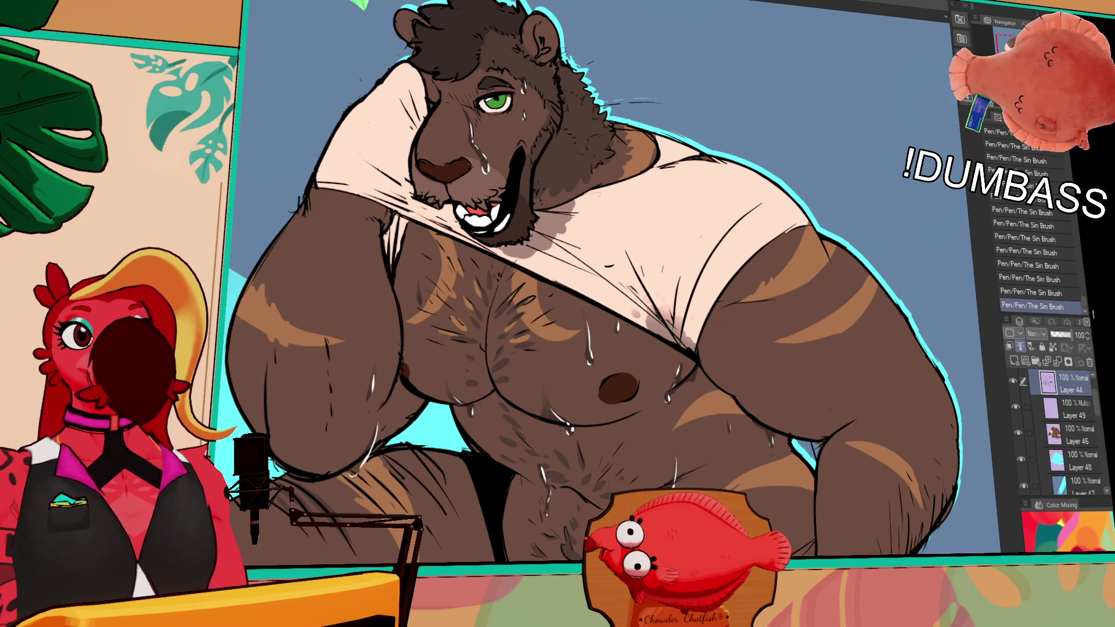
key("ctrl+0")
scroll(847, 207, "up", 2)
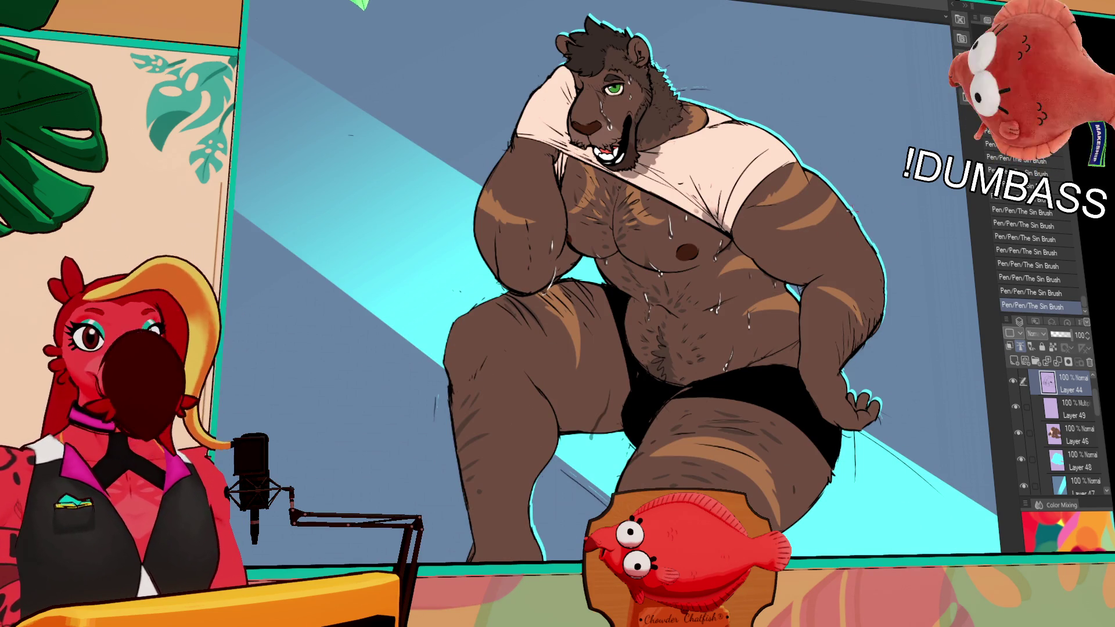
scroll(672, 347, "up", 5)
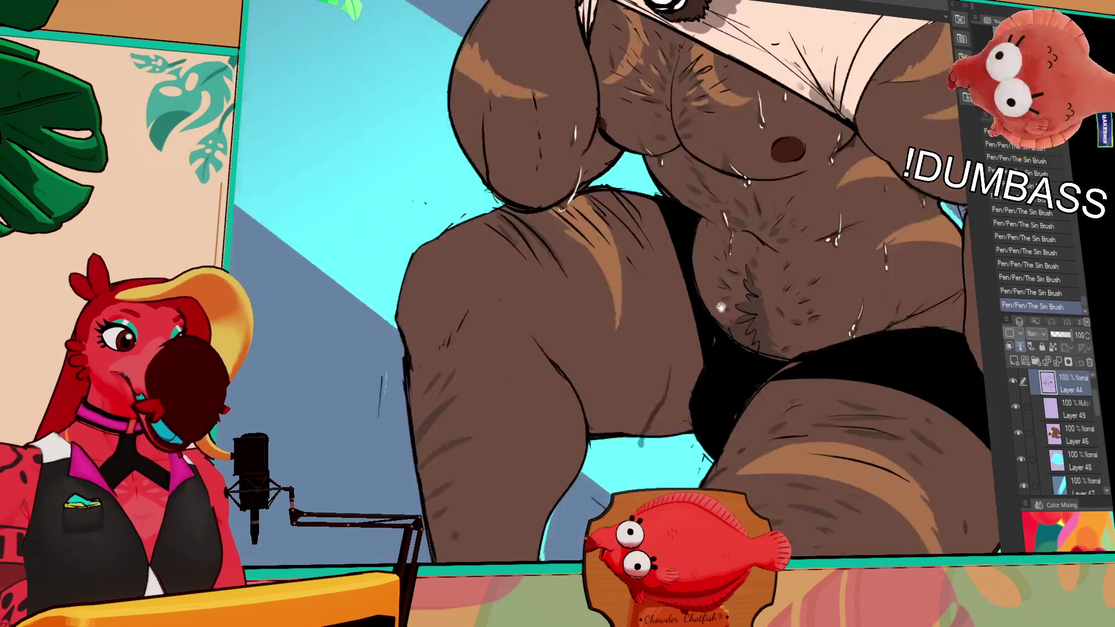
key("ctrl+z")
key("ctrl+y")
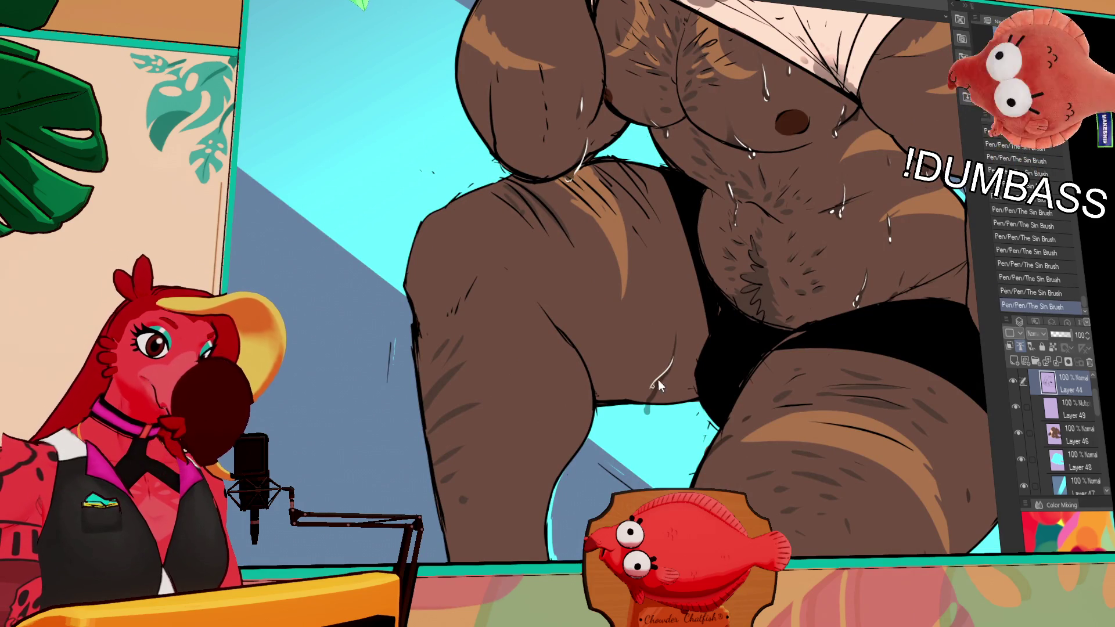
key("ctrl+z")
key("ctrl+y")
key("ctrl+z")
key("ctrl+y")
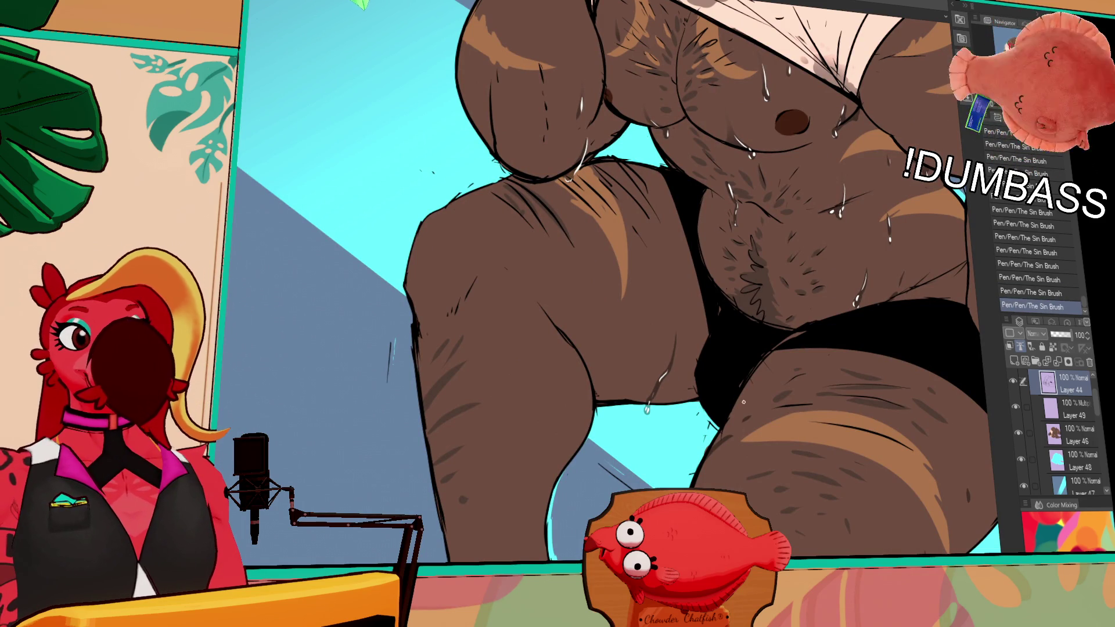
scroll(645, 319, "down", 5)
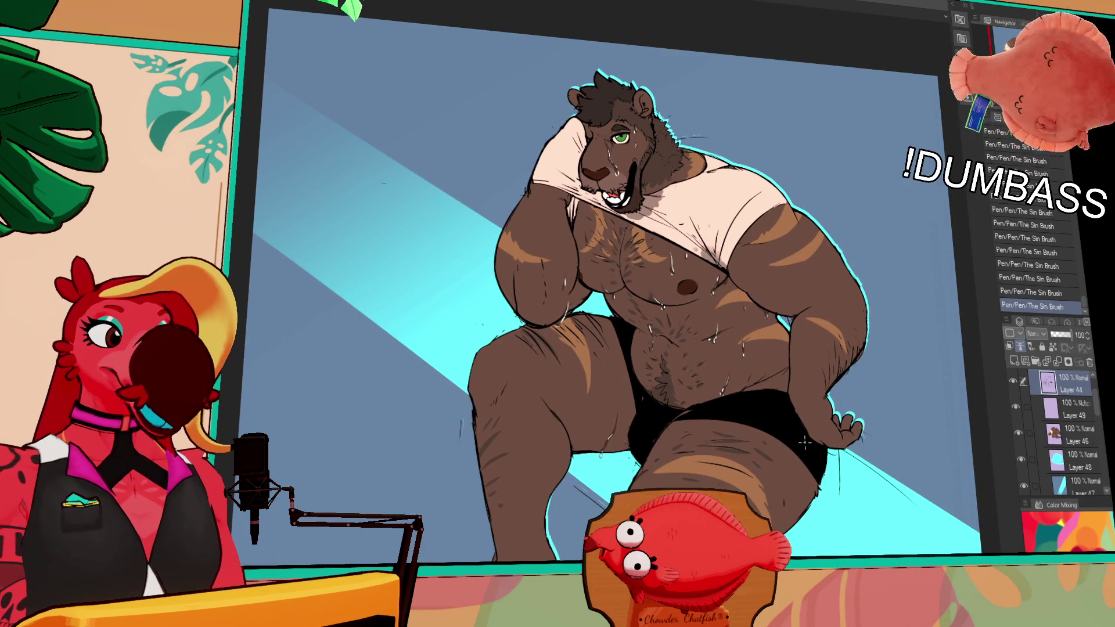
- Ink two short sweat-drop lines on the lion's thigh, then zoom out to the full figure
scroll(774, 516, "up", 5)
left_click_drag(774, 515, 816, 315)
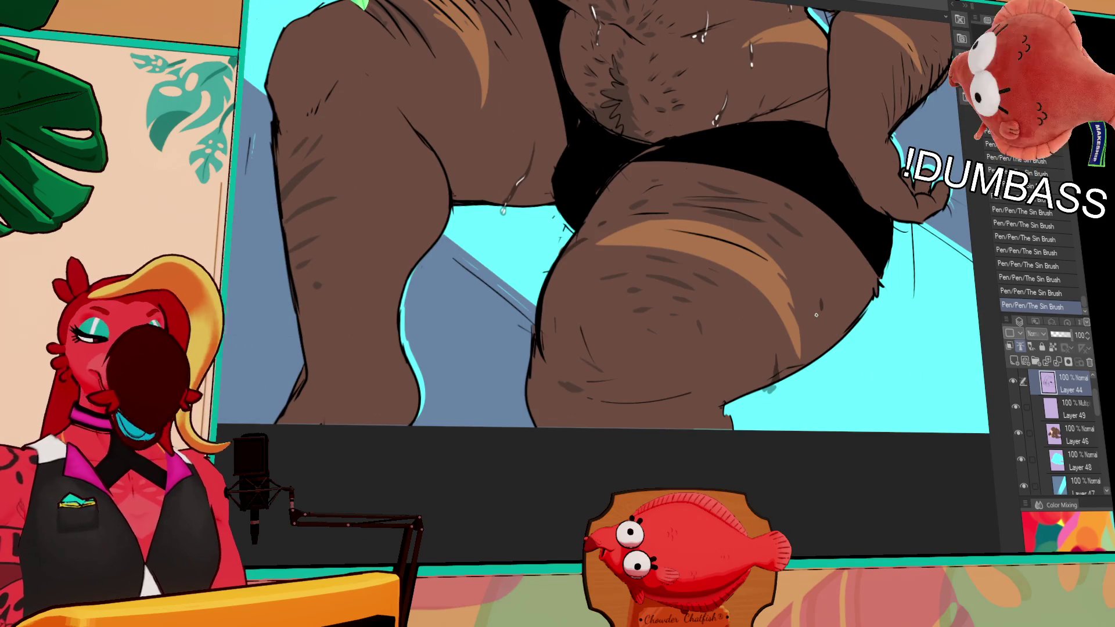
left_click_drag(790, 351, 794, 366)
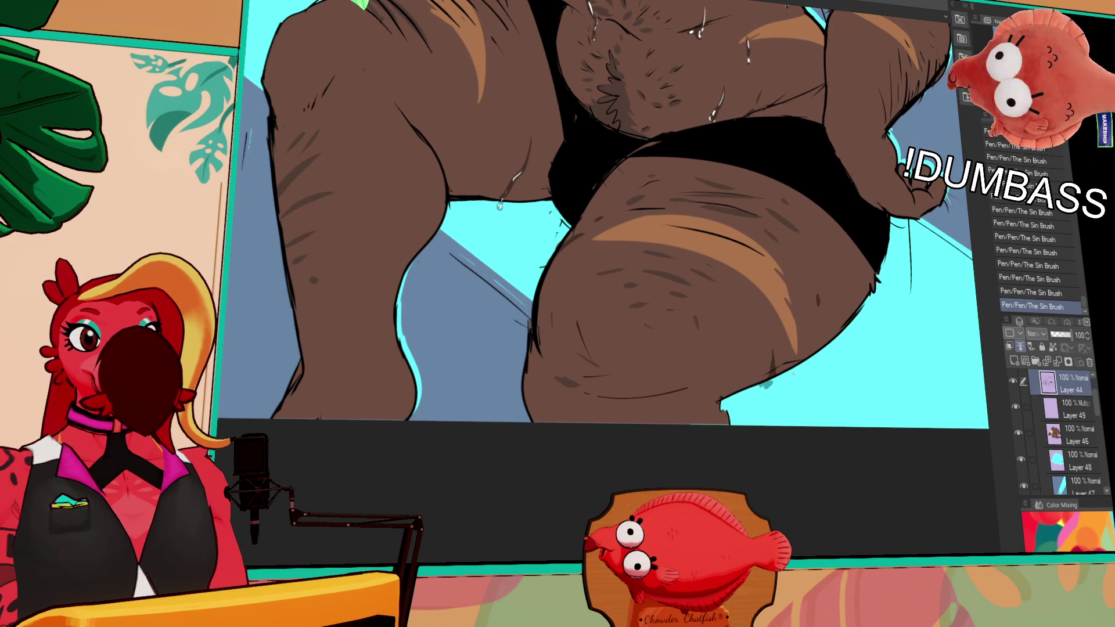
left_click_drag(773, 359, 774, 374)
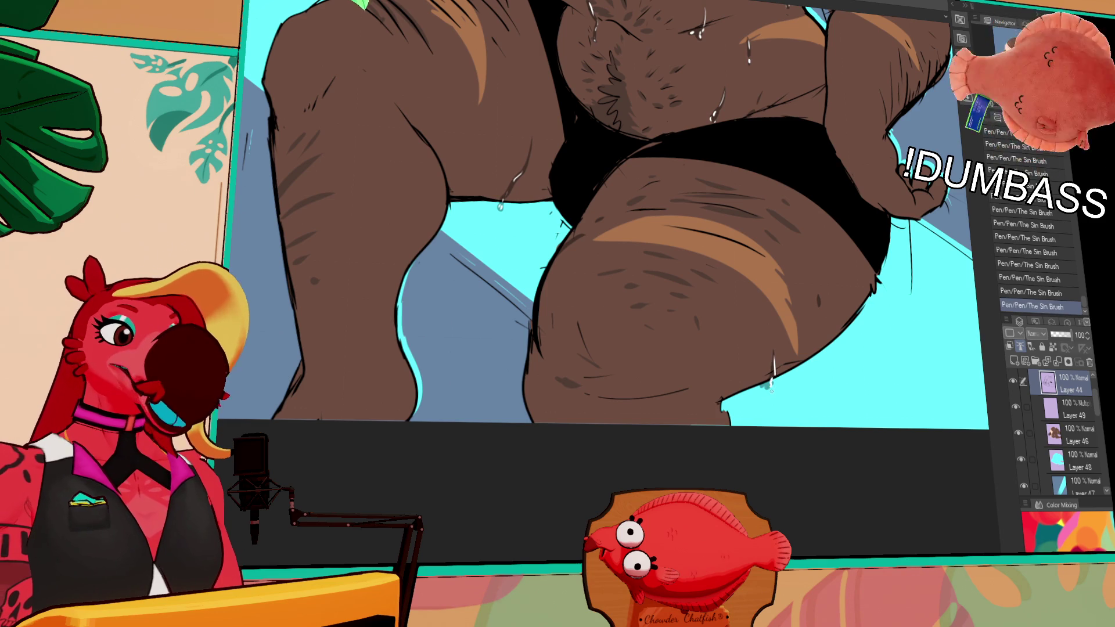
left_click_drag(819, 295, 820, 303)
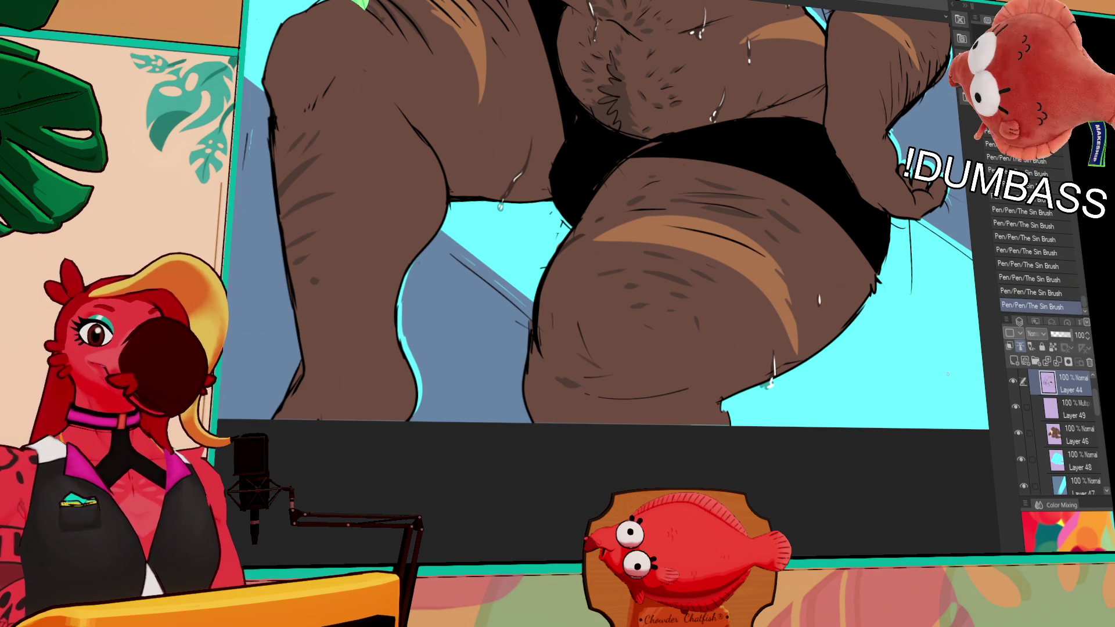
scroll(834, 395, "down", 5)
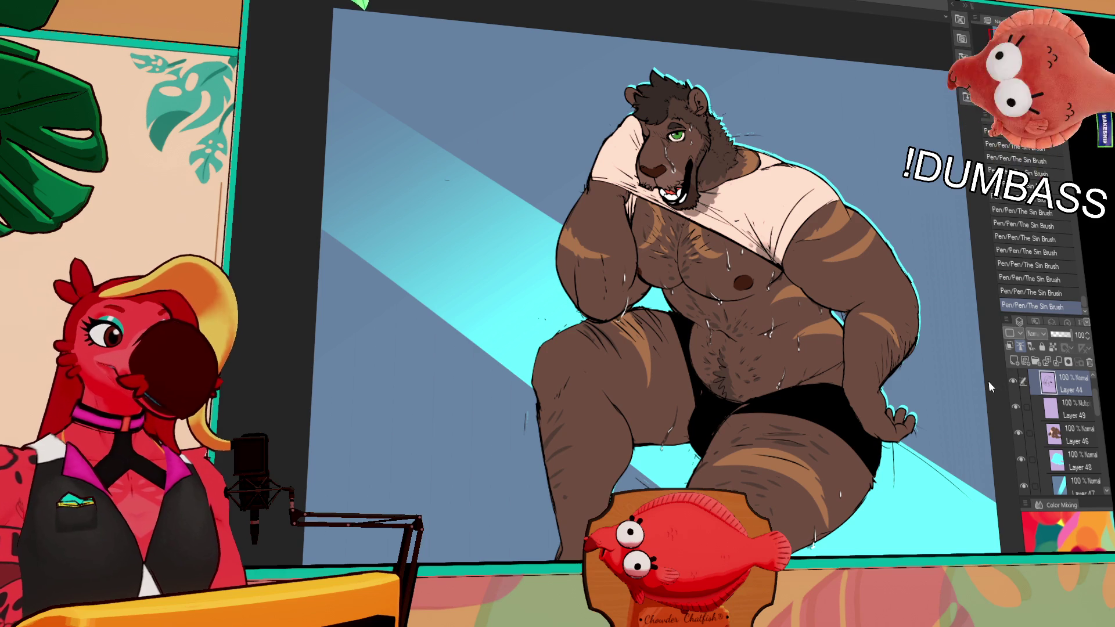
- Select the Multiply layer Layer 49 and undo a trial stroke beside the face
scroll(662, 283, "up", 3)
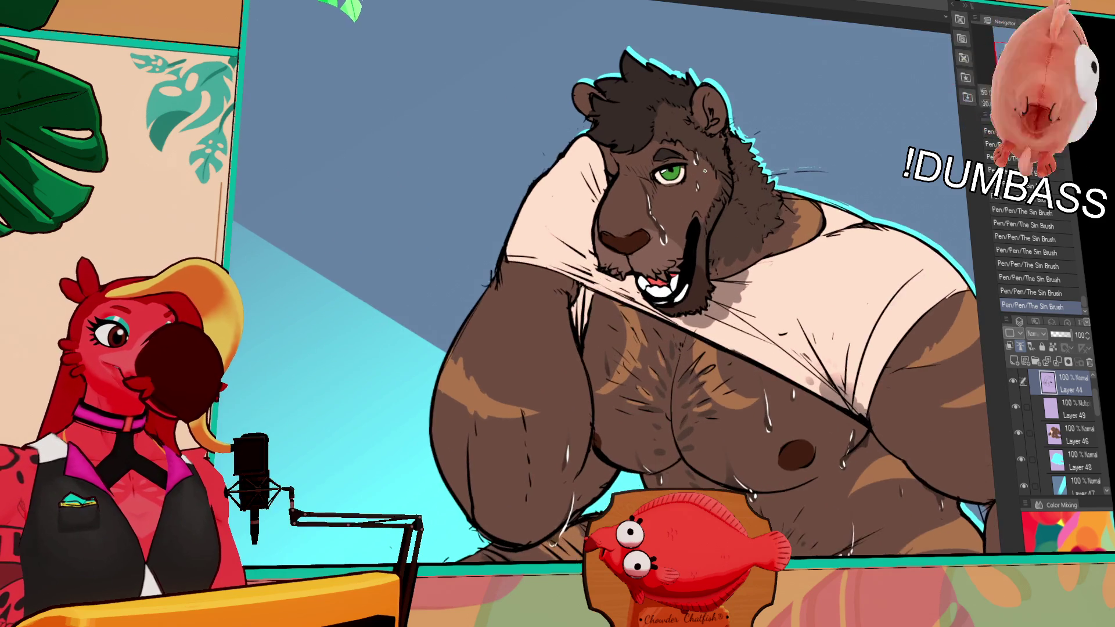
scroll(663, 291, "down", 2)
scroll(662, 291, "up", 4)
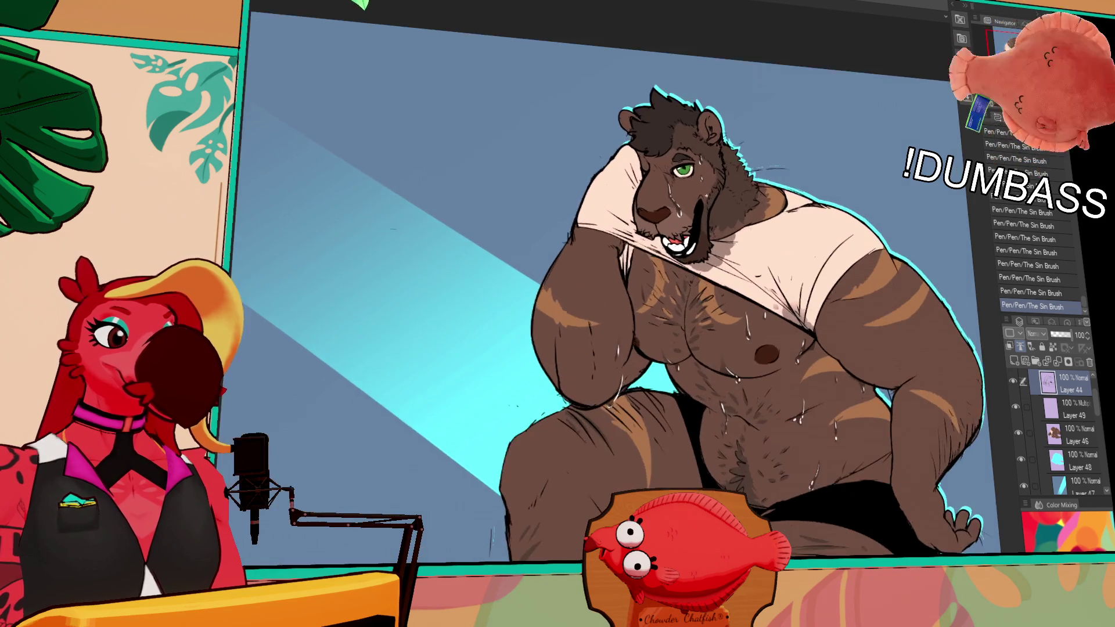
left_click(1072, 410)
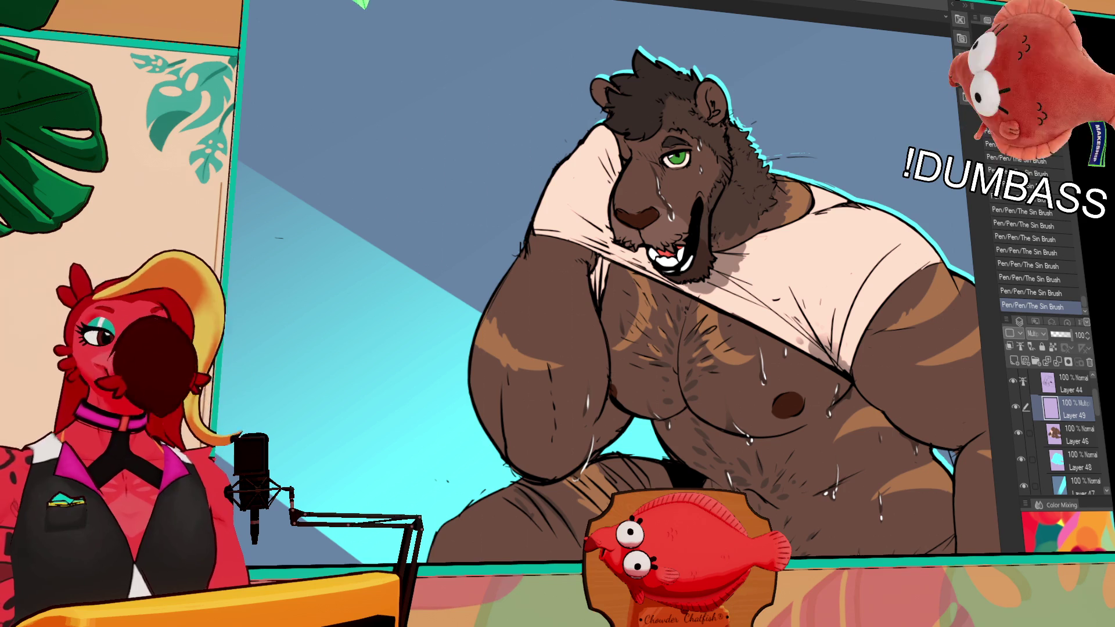
left_click_drag(600, 152, 581, 240)
key("ctrl+z")
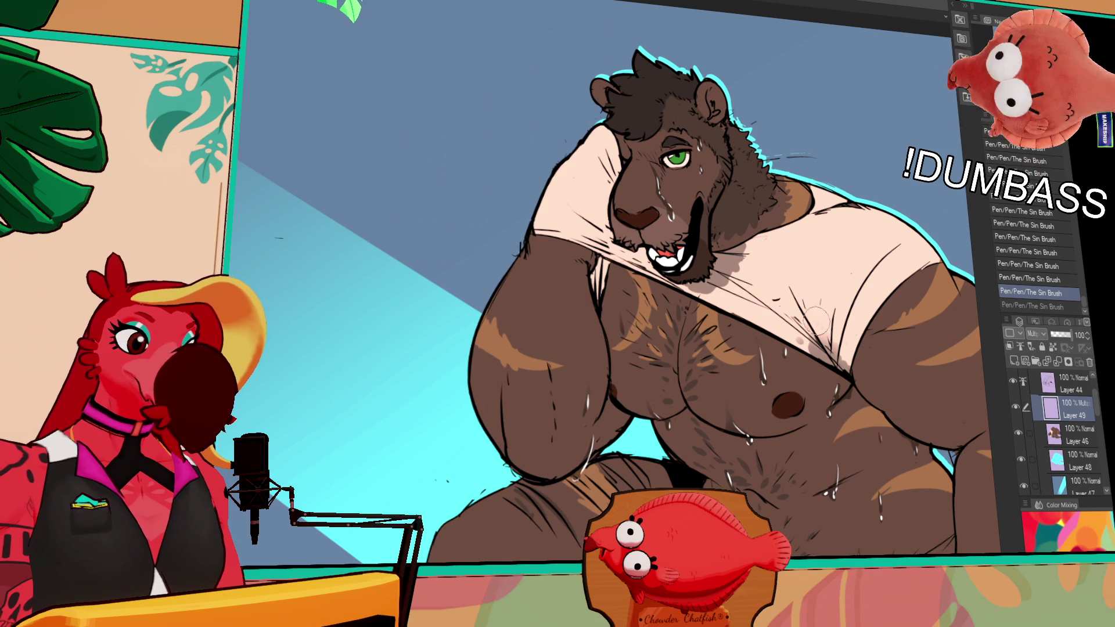
- Paint shadow strokes beside the cheek and on the raised arm on Layer 49
left_click_drag(624, 229, 609, 200)
key("ctrl+z")
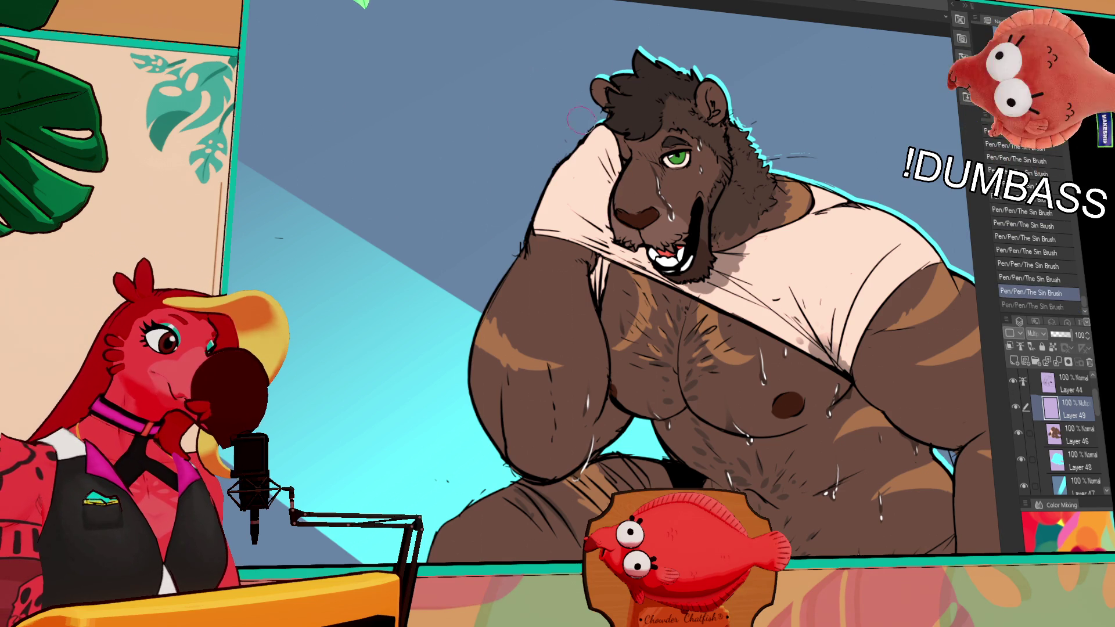
key("ctrl+y")
key("ctrl+z")
key("ctrl+y")
key("ctrl+z")
key("ctrl+y")
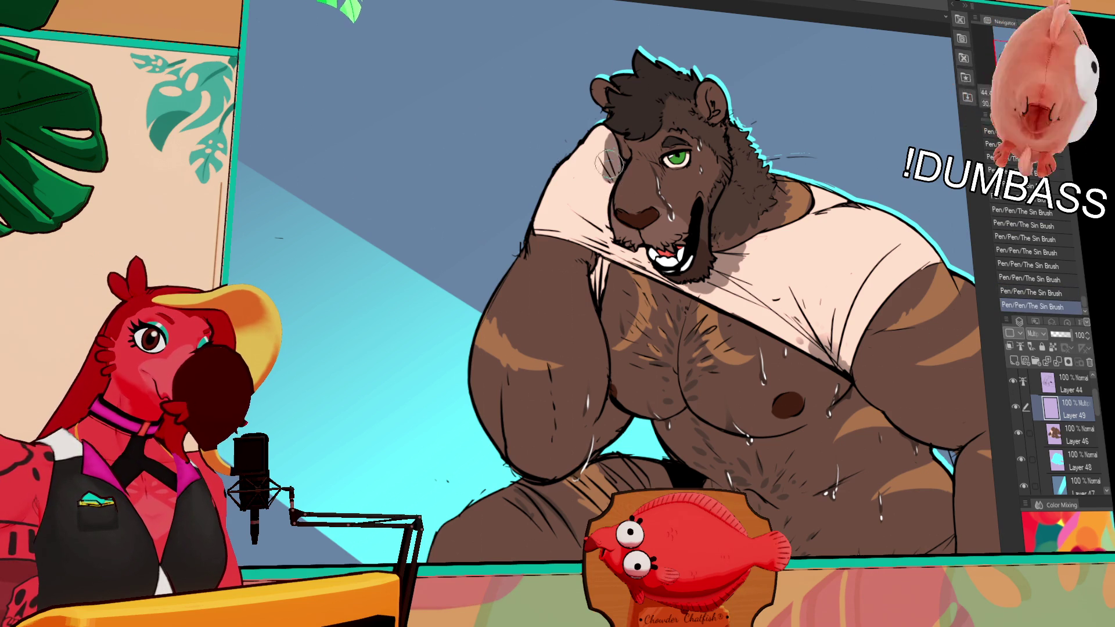
mouse_move(609, 165)
left_mouse_down()
mouse_move(604, 191)
mouse_move(598, 169)
left_mouse_up()
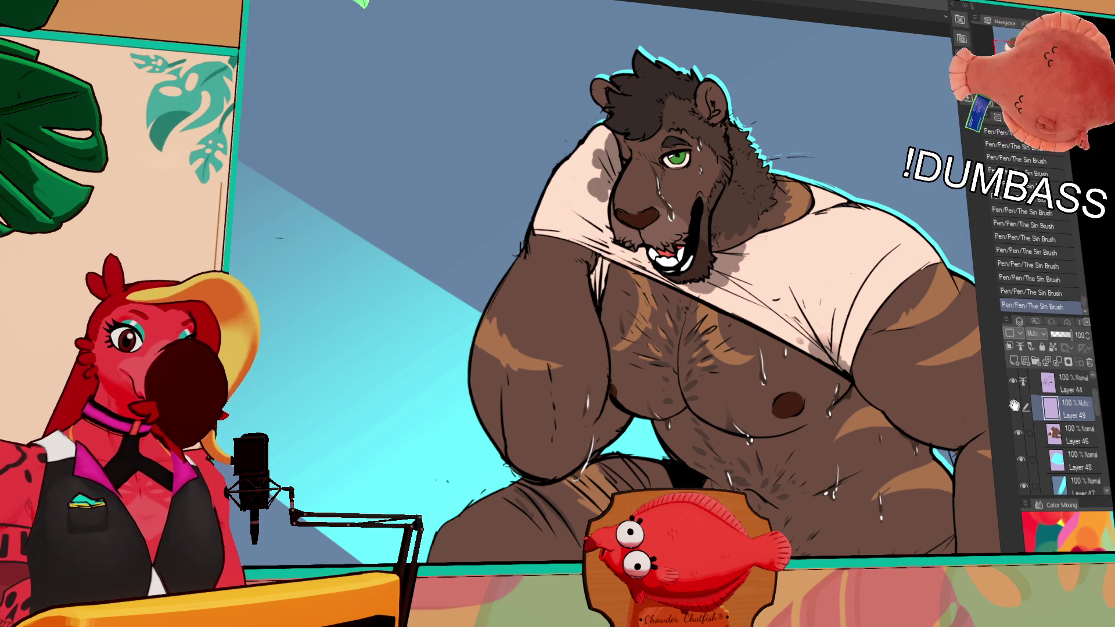
- Switch to Layer 46 and pull back to view the whole character
left_click(1072, 434)
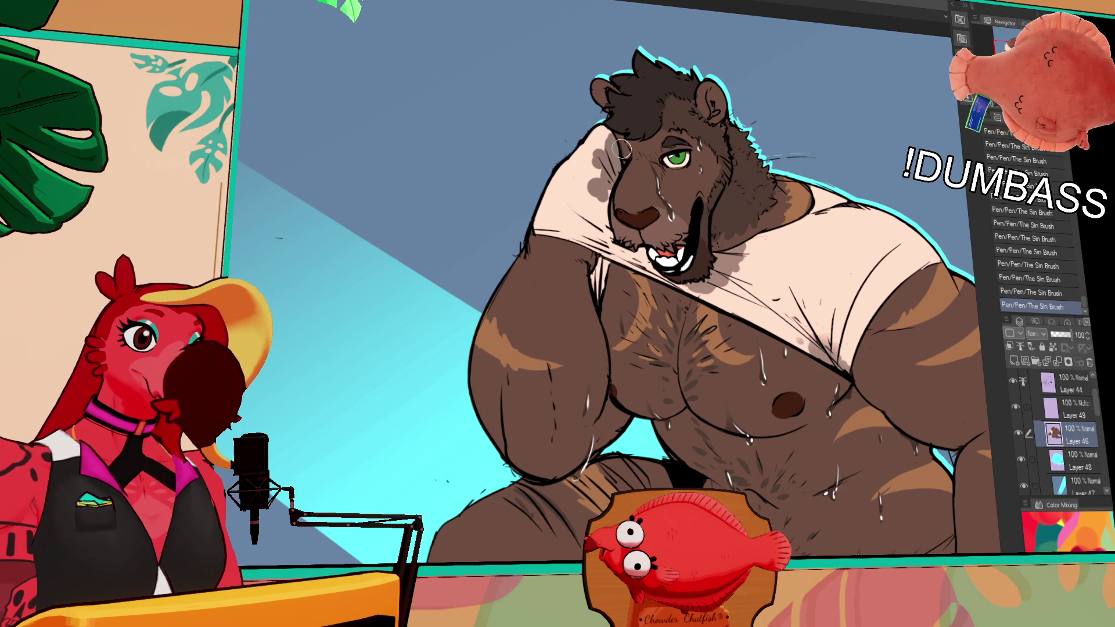
key("ctrl+z")
key("ctrl+y")
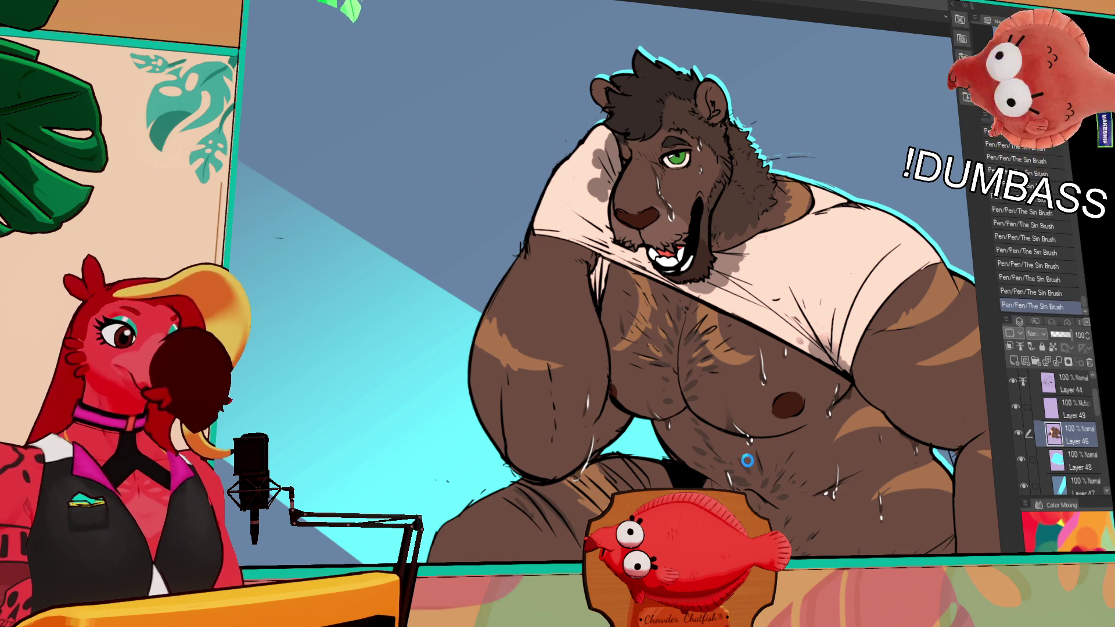
scroll(789, 417, "down", 3)
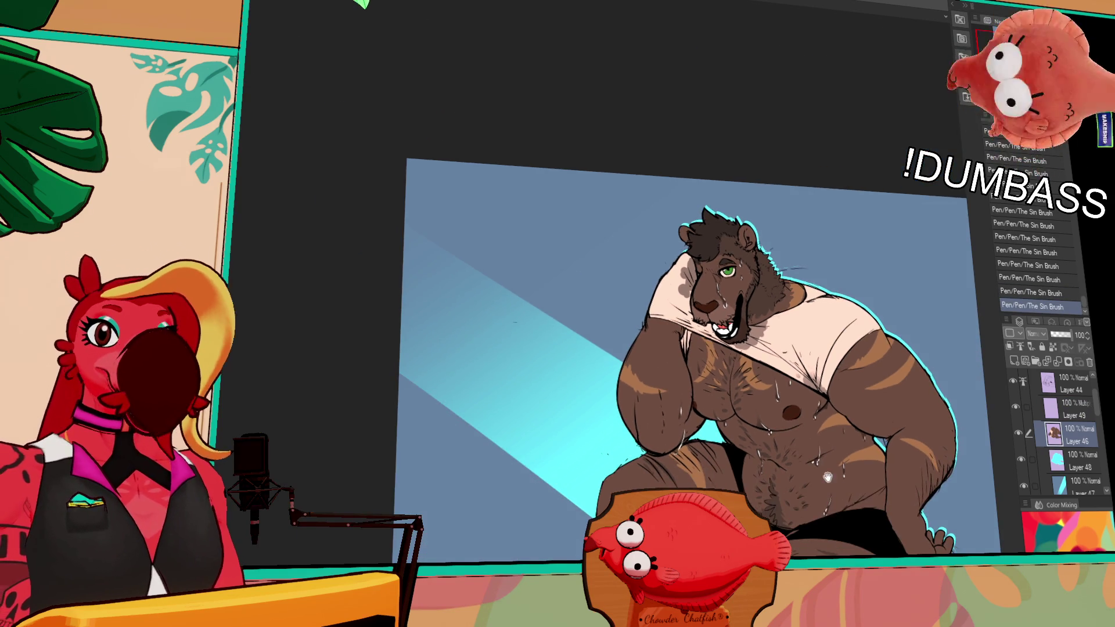
scroll(785, 357, "up", 2)
scroll(784, 356, "down", 2)
scroll(777, 371, "up", 1)
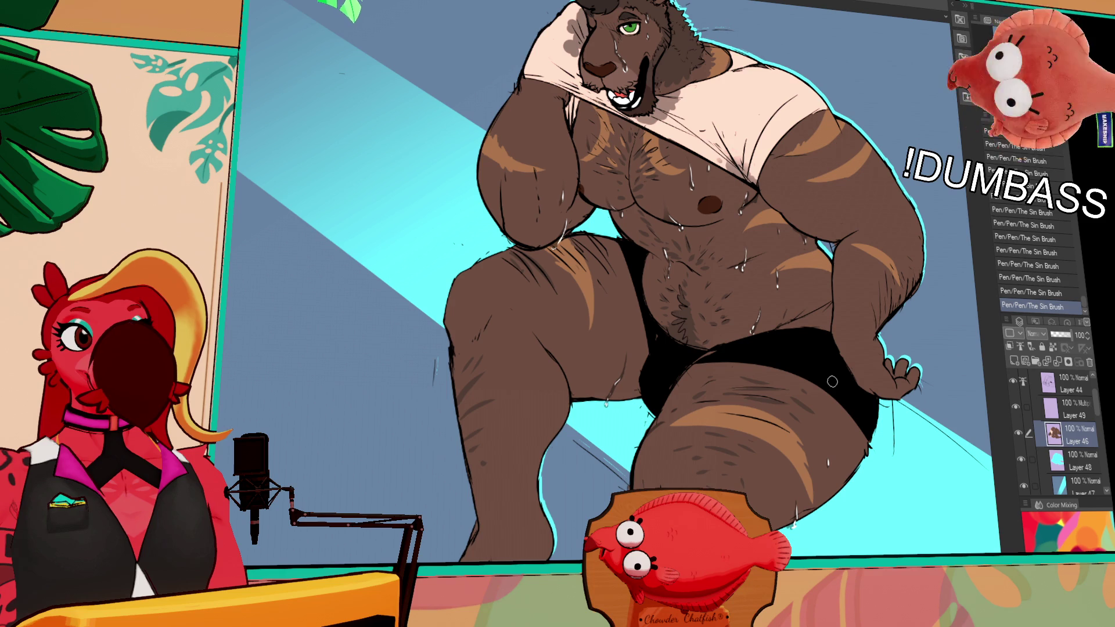
scroll(867, 360, "down", 2)
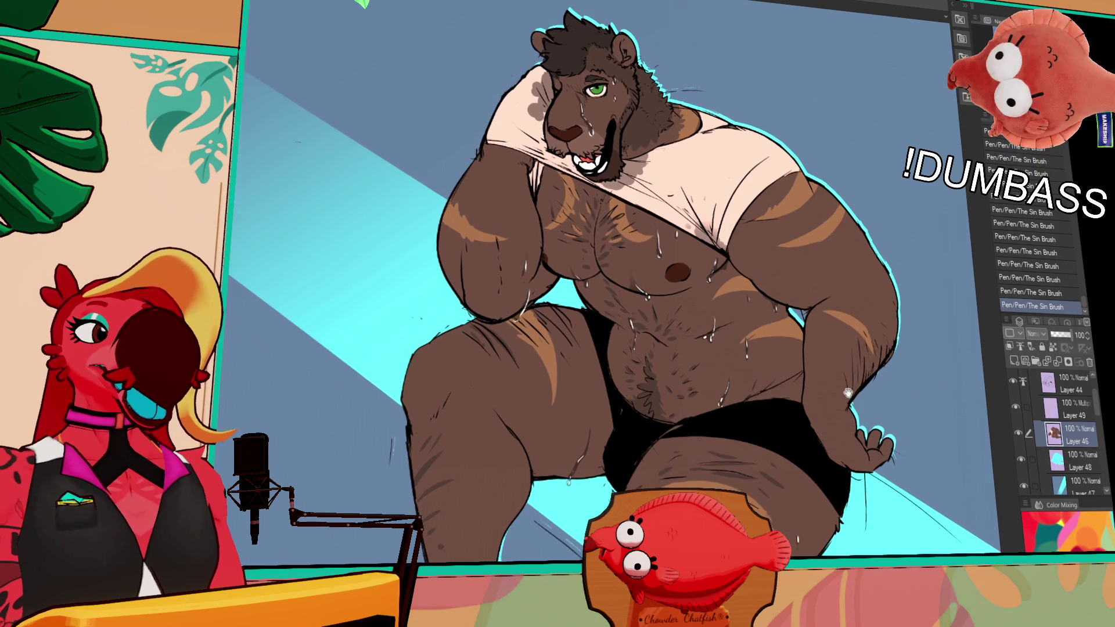
left_click_drag(851, 364, 852, 387)
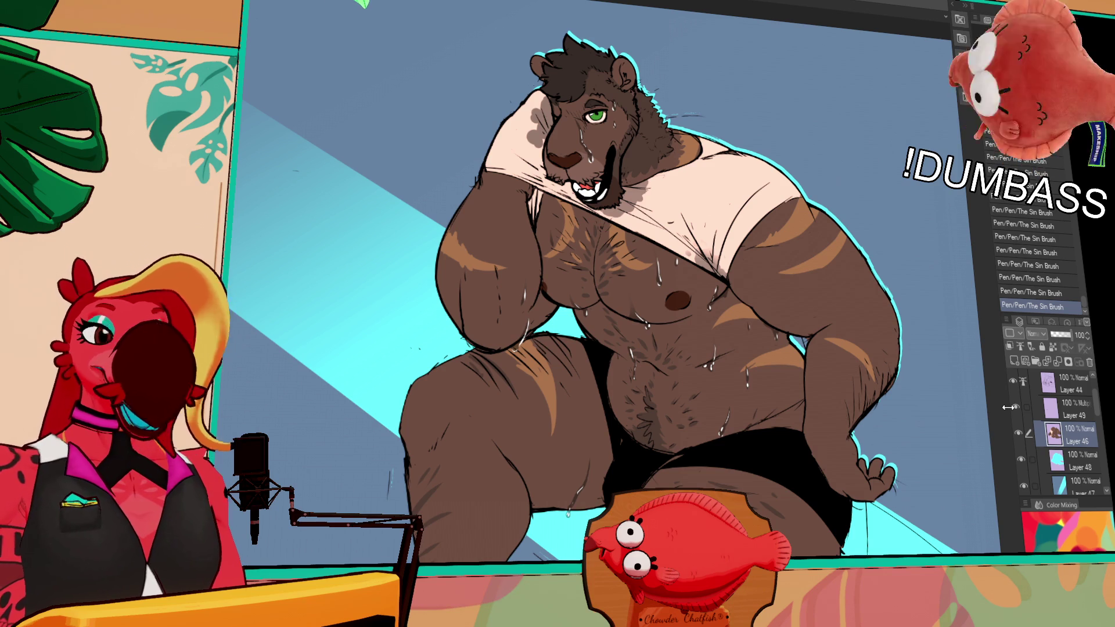
mouse_move(884, 336)
left_mouse_down()
mouse_move(832, 317)
mouse_move(854, 322)
left_mouse_up()
- Return to Layer 49, zoom out, and undo a trial gradient across the canvas
left_click(1073, 403)
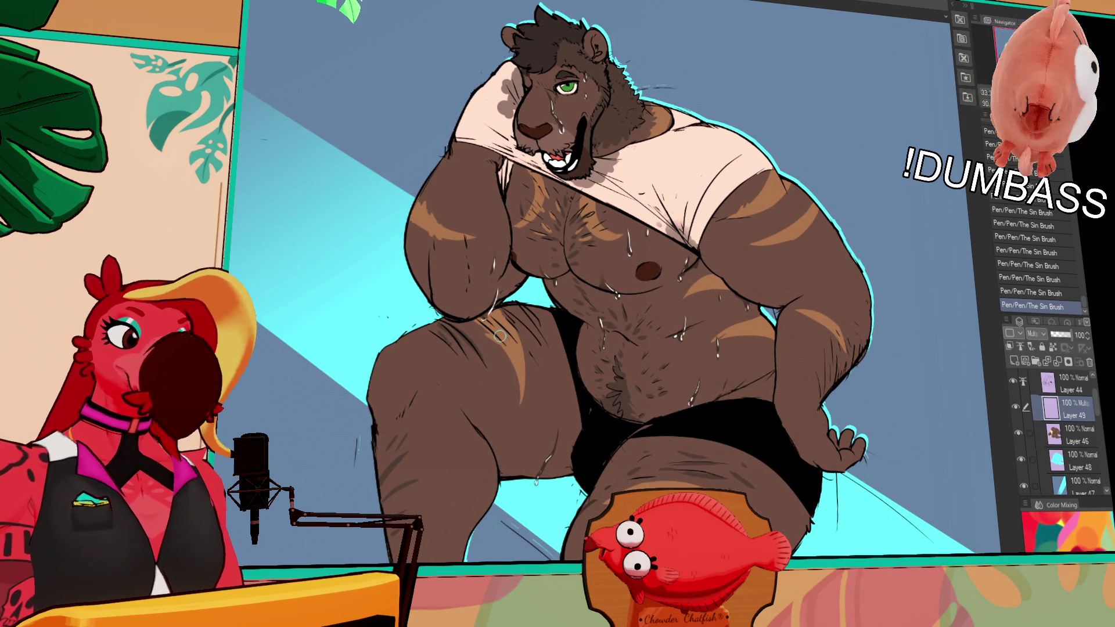
key("ctrl+minus")
key("ctrl+minus")
left_click_drag(482, 6, 744, 464)
key("ctrl+z")
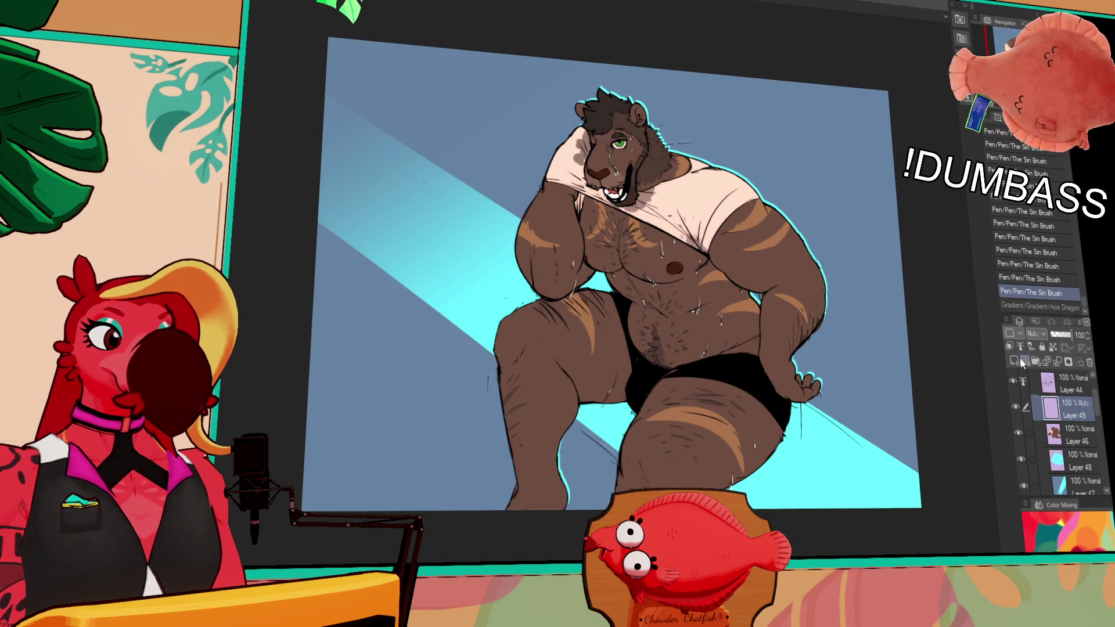
- Lock transparent pixels on Layer 49 and give the shirt a pink gradient tint
left_click(1053, 348)
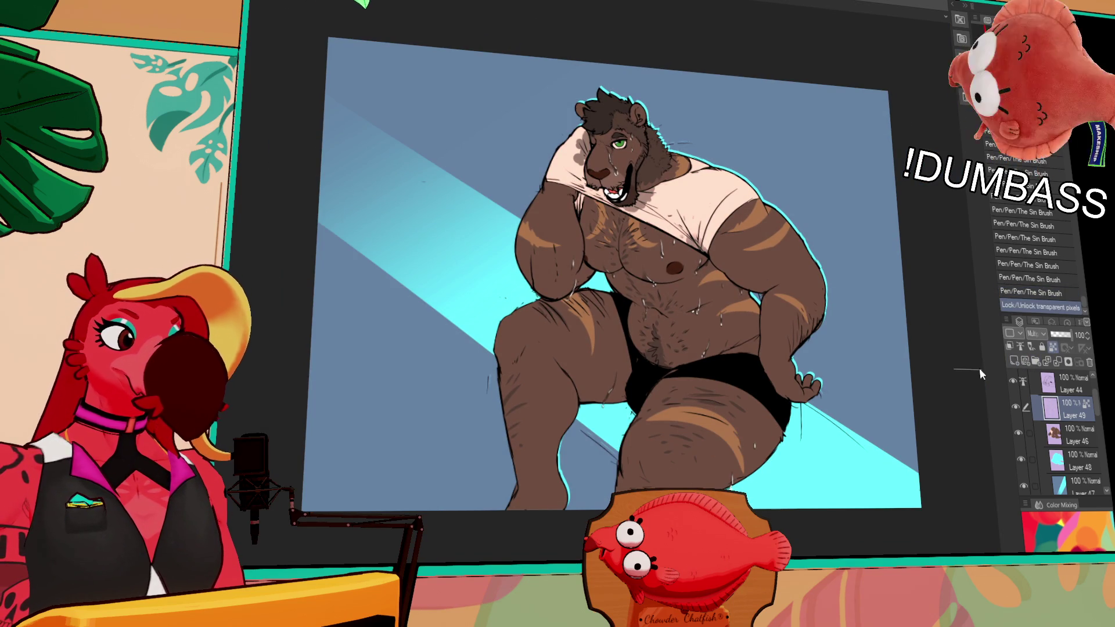
left_click_drag(979, 368, 978, 369)
key("ctrl+z")
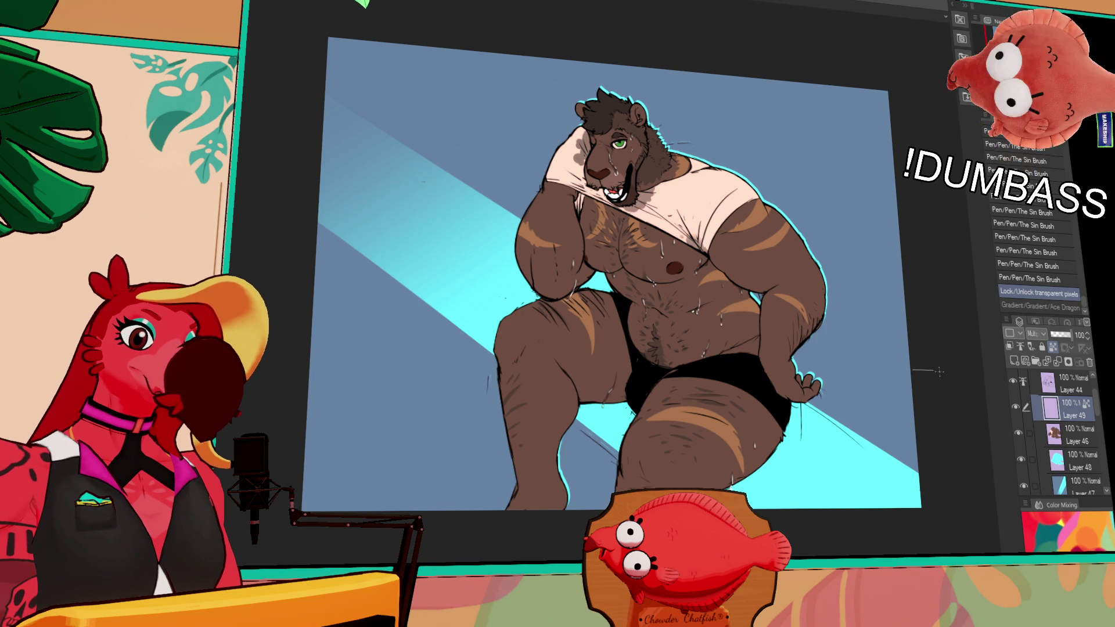
key("ctrl+y")
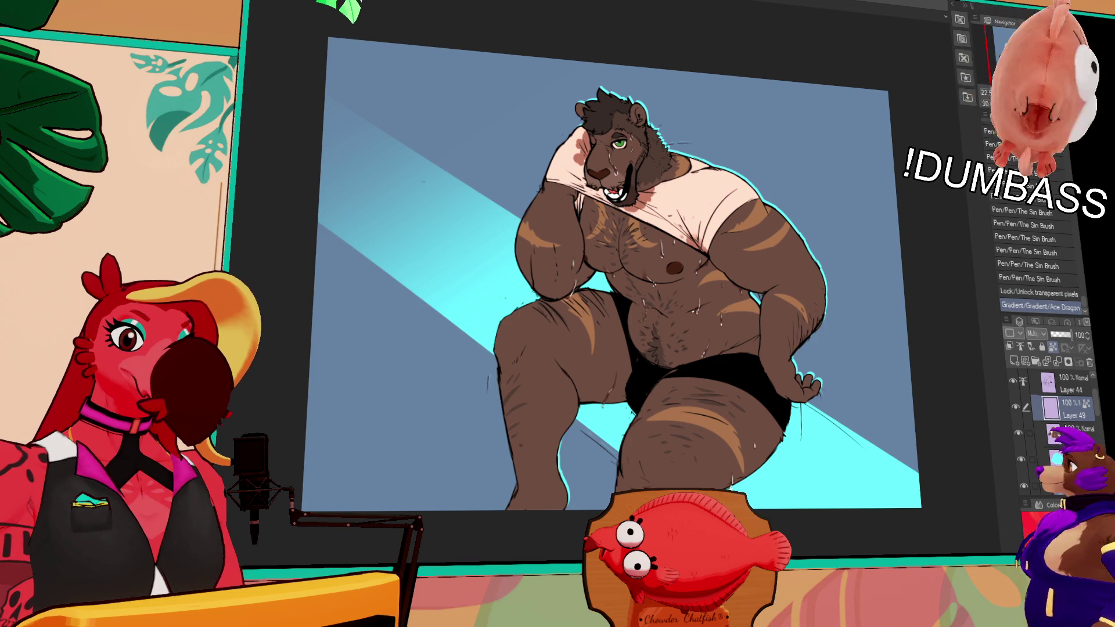
- Create new Layer 50 and drag a gradient across the whole drawing
key("ctrl+shift+n")
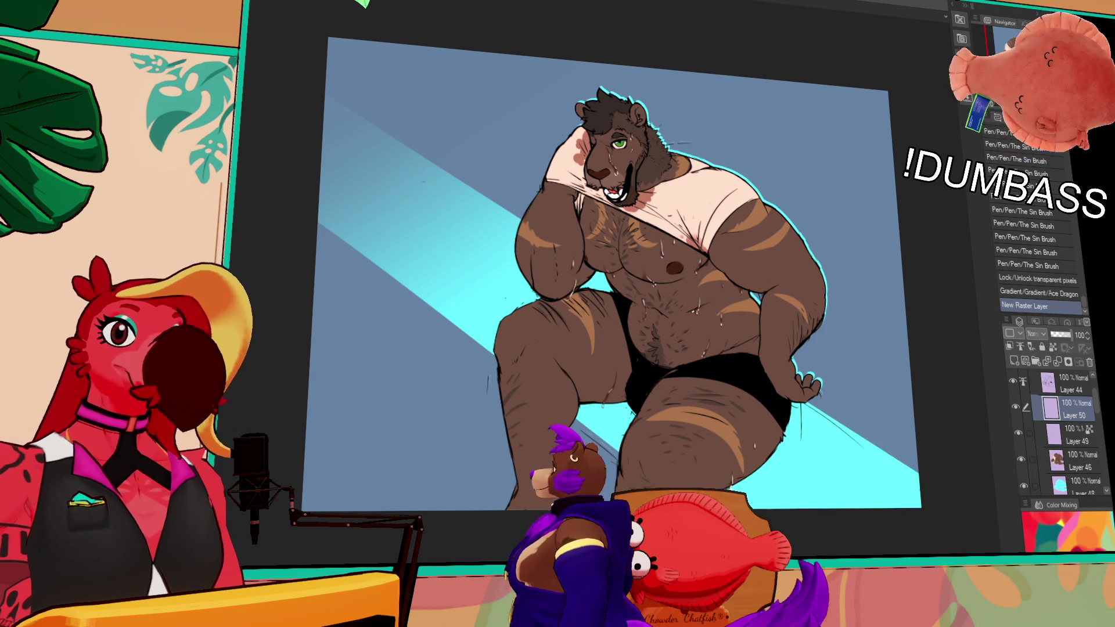
left_click_drag(407, 87, 813, 465)
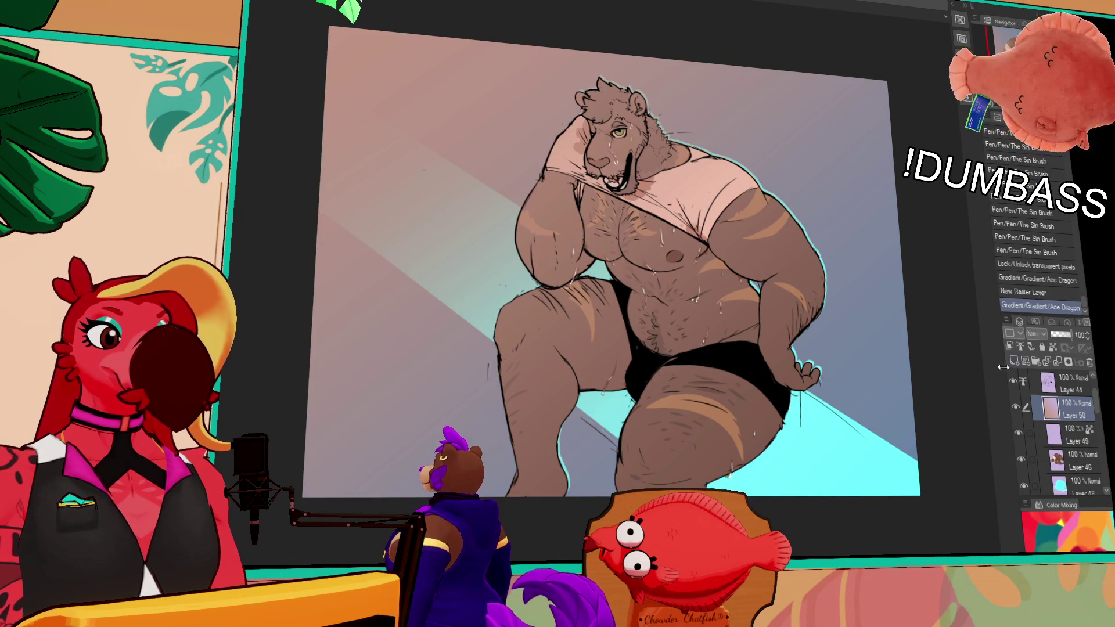
key("ctrl+z")
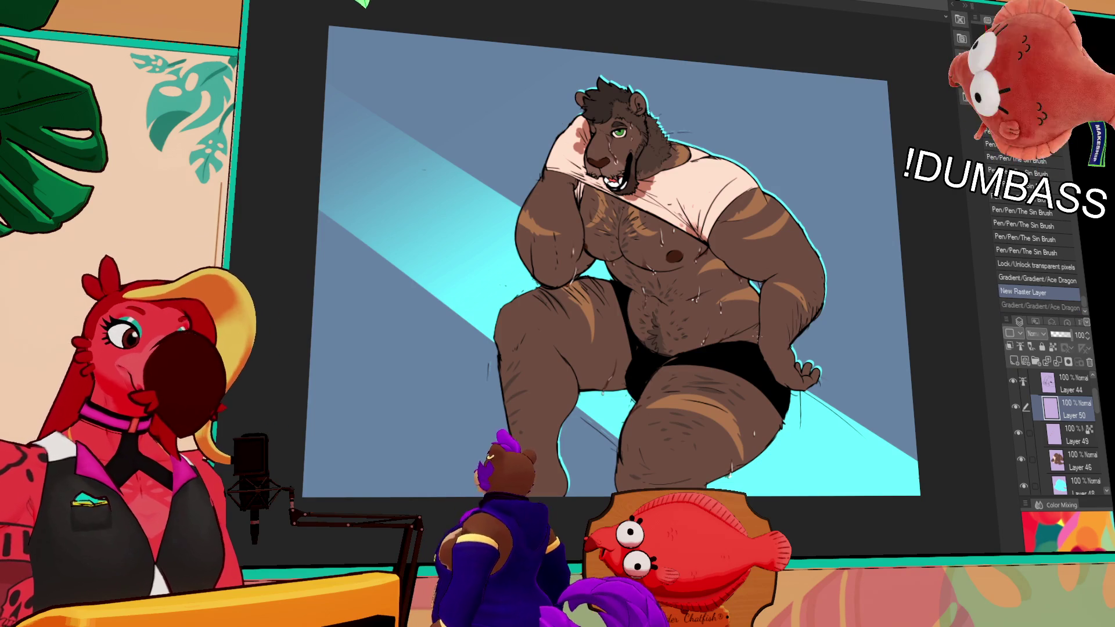
scroll(610, 262, "down", 3)
left_click_drag(506, 55, 799, 555)
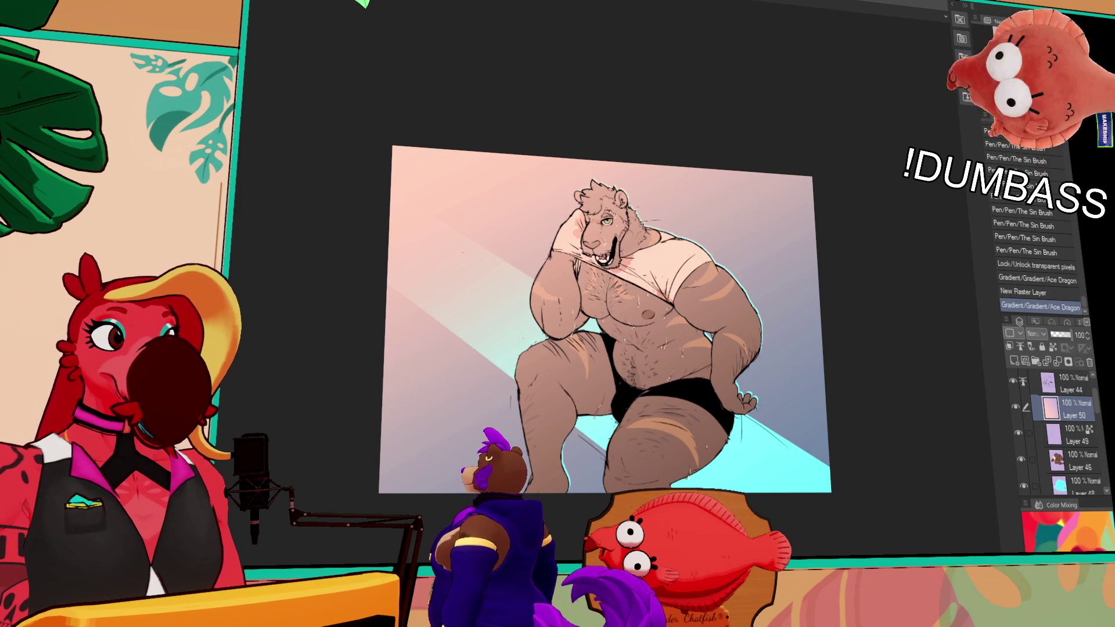
- Set Layer 50's blending mode to Overlay and its opacity to 77
left_click(1042, 335)
left_click(1004, 370)
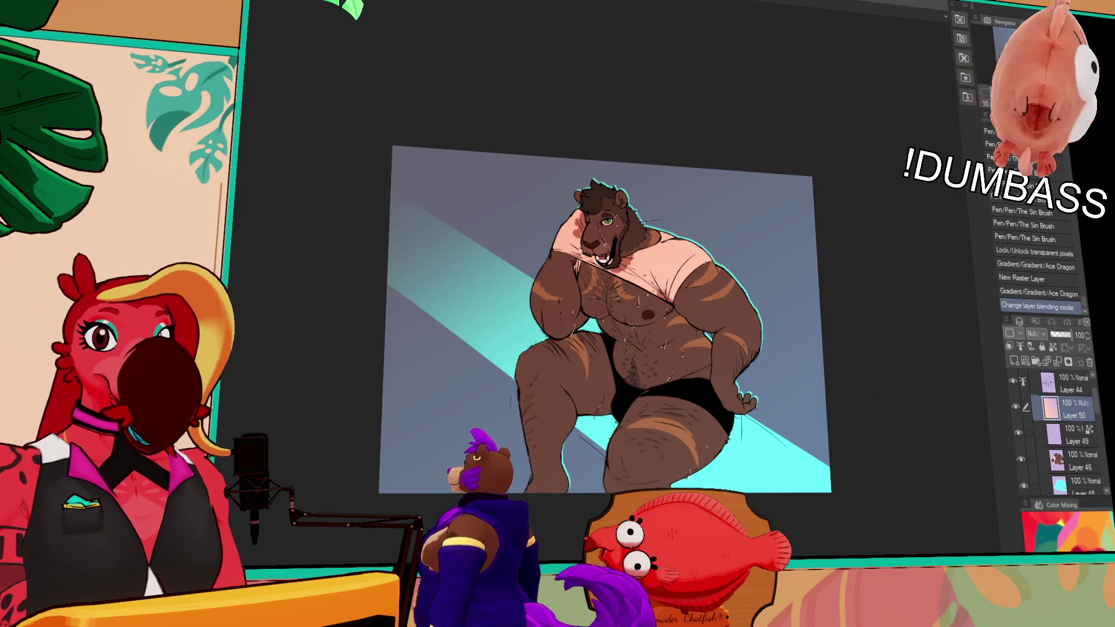
left_click(1042, 335)
left_click(1004, 510)
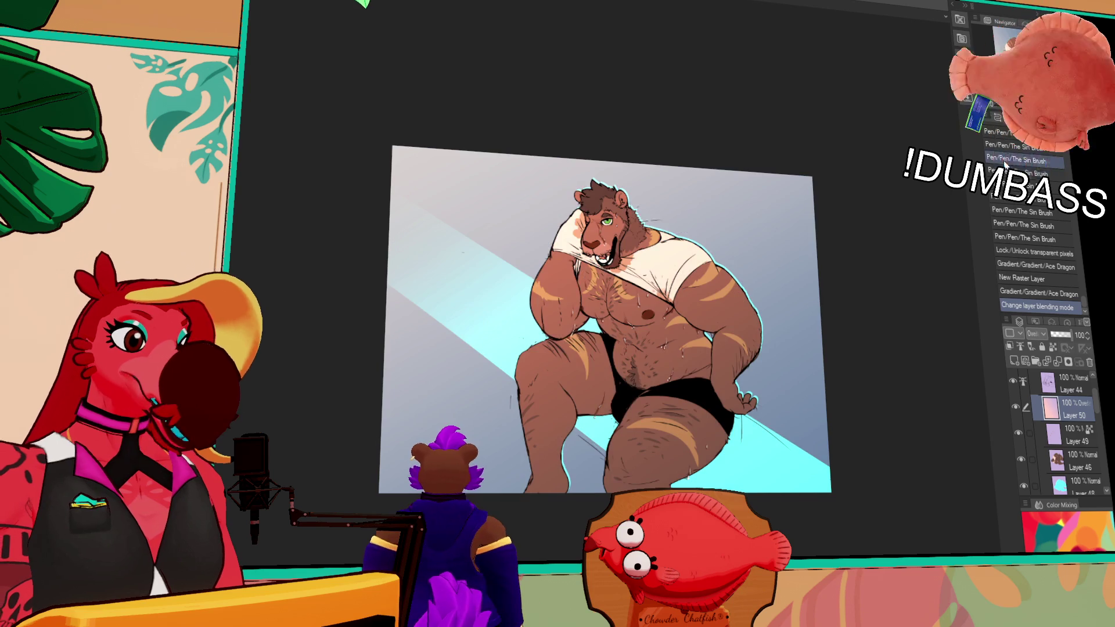
scroll(844, 359, "up", 2)
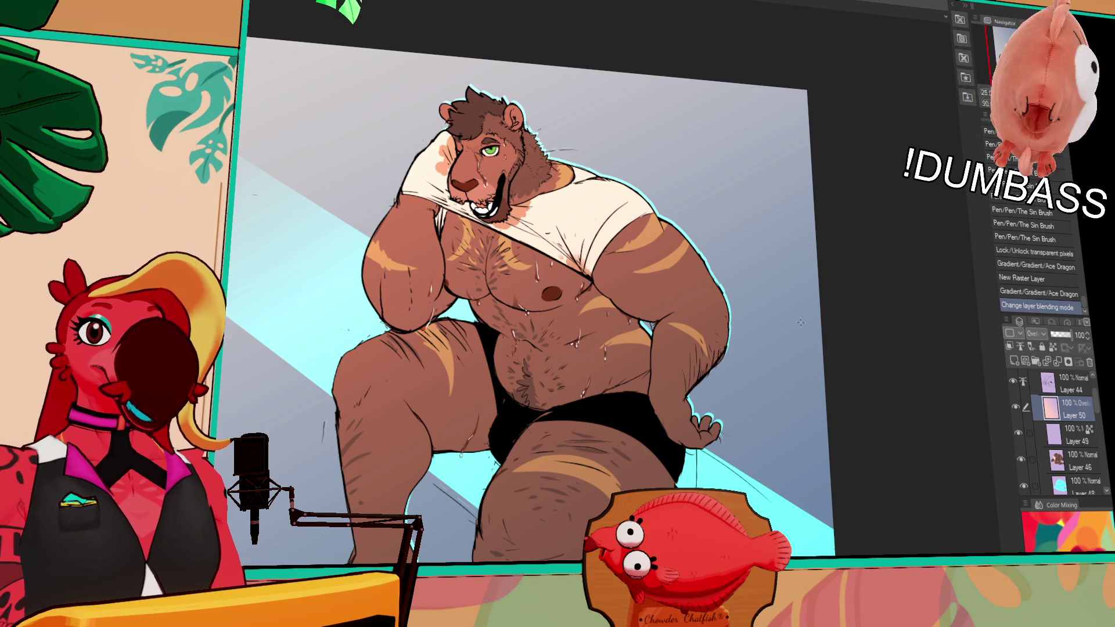
left_click(1068, 336)
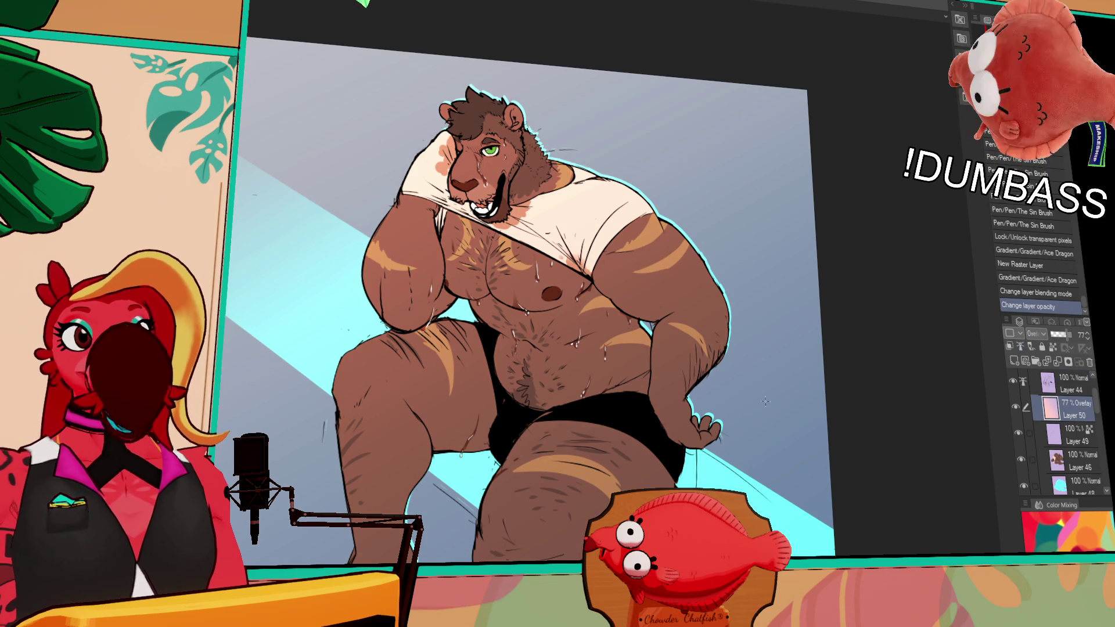
scroll(766, 401, "up", 2)
scroll(697, 372, "down", 4)
scroll(613, 339, "up", 6)
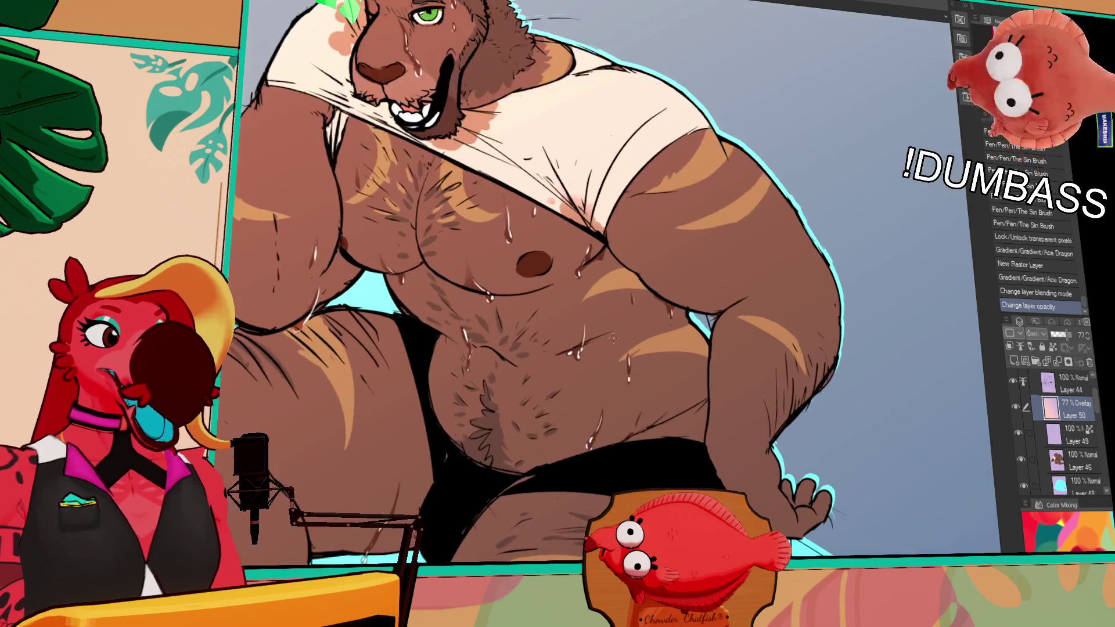
- Select Layer 49 and airbrush soft shadows across the lion's torso
scroll(613, 338, "down", 3)
scroll(628, 327, "up", 5)
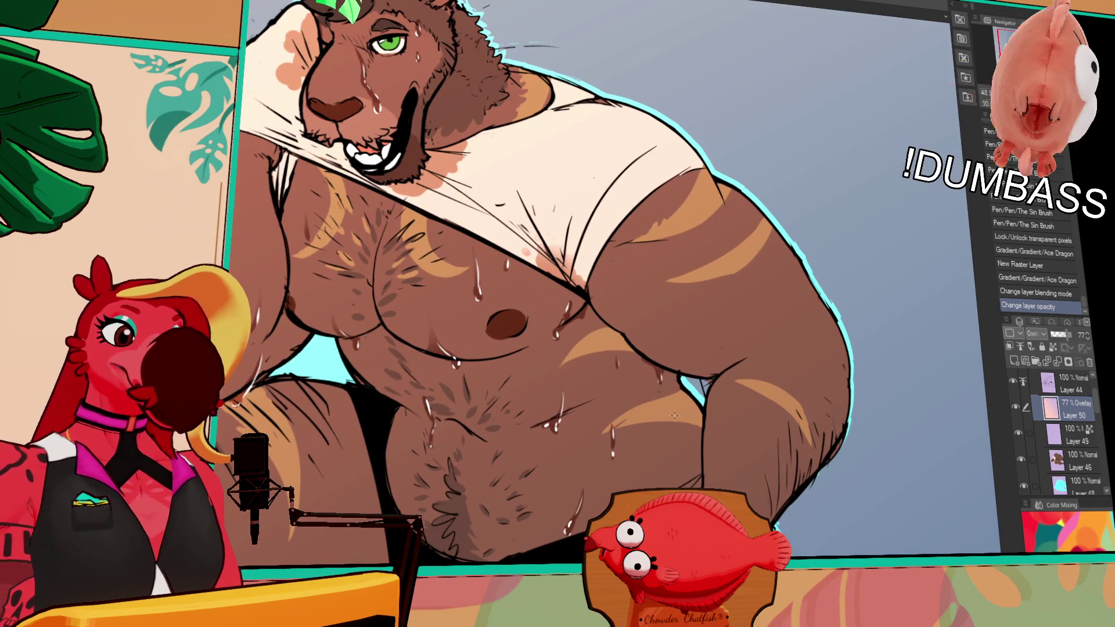
left_click(1072, 441)
scroll(859, 104, "up", 1)
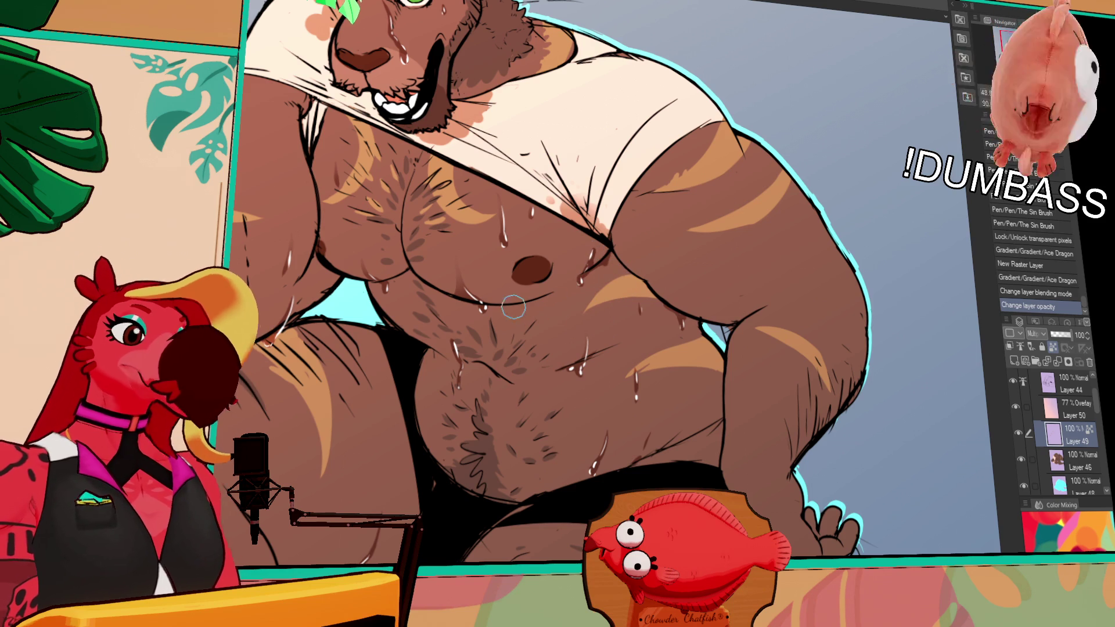
left_click_drag(555, 325, 613, 324)
left_click_drag(630, 386, 626, 374)
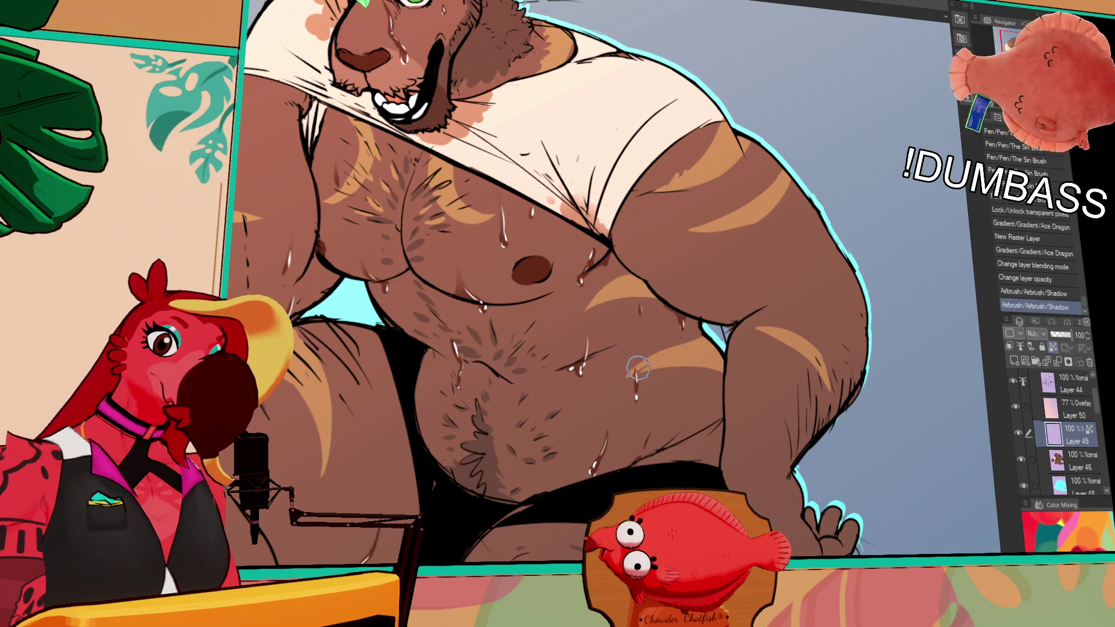
left_click_drag(599, 459, 607, 427)
left_click_drag(454, 337, 447, 351)
- Undo the last few strokes, paint a short shadow on the thigh, and fit the drawing to the window
scroll(649, 218, "up", 5)
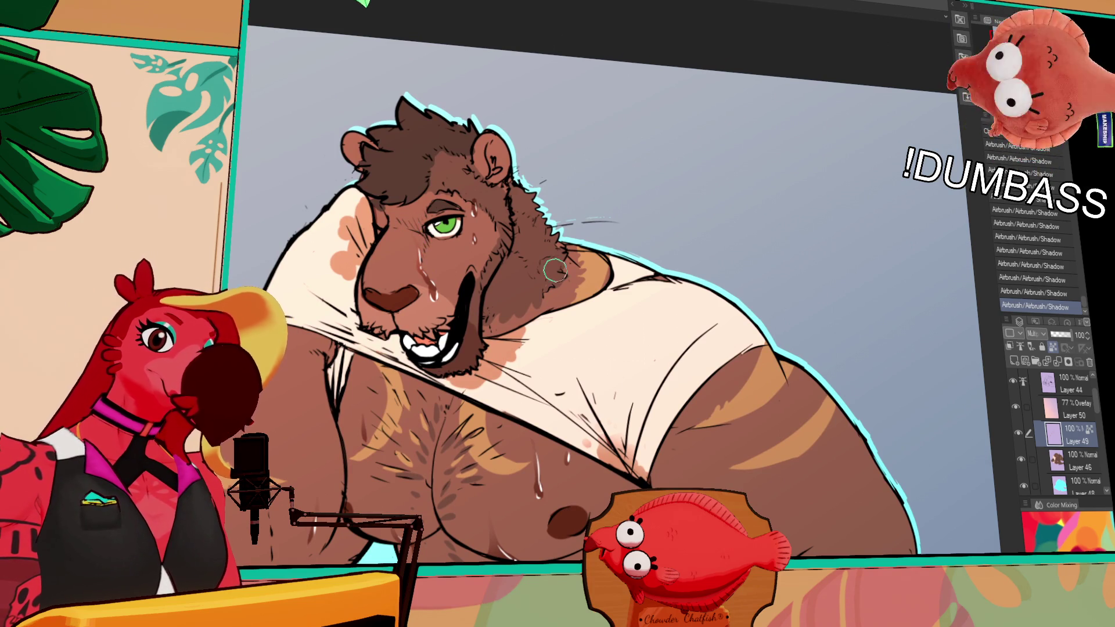
scroll(555, 270, "down", 5)
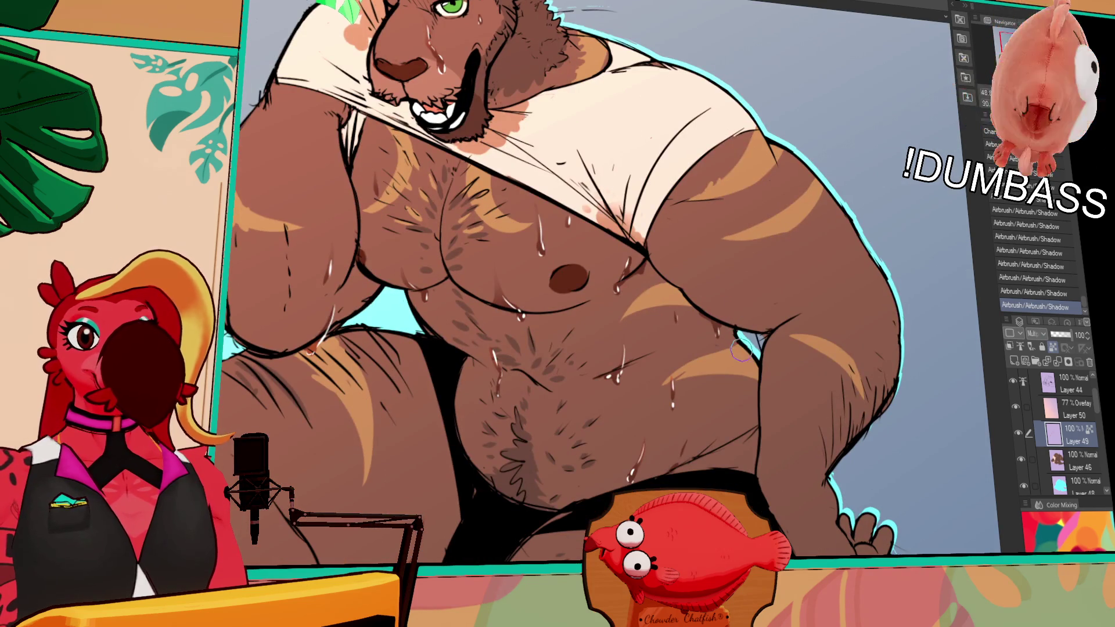
scroll(639, 349, "down", 4)
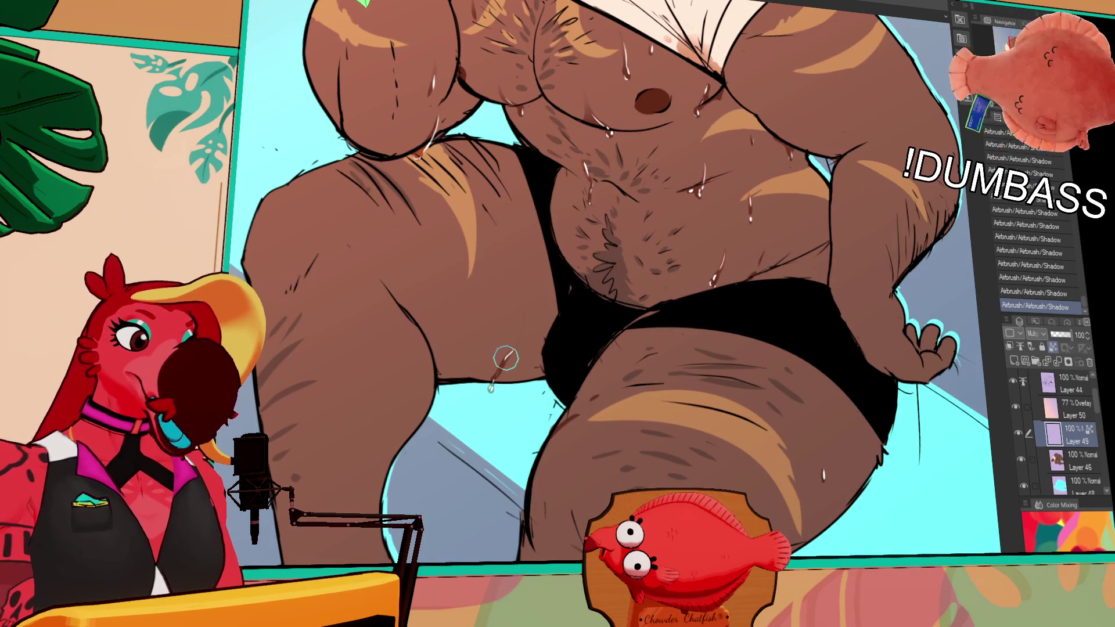
key("ctrl+z")
key("ctrl+z")
key("ctrl+z")
left_click_drag(508, 351, 525, 317)
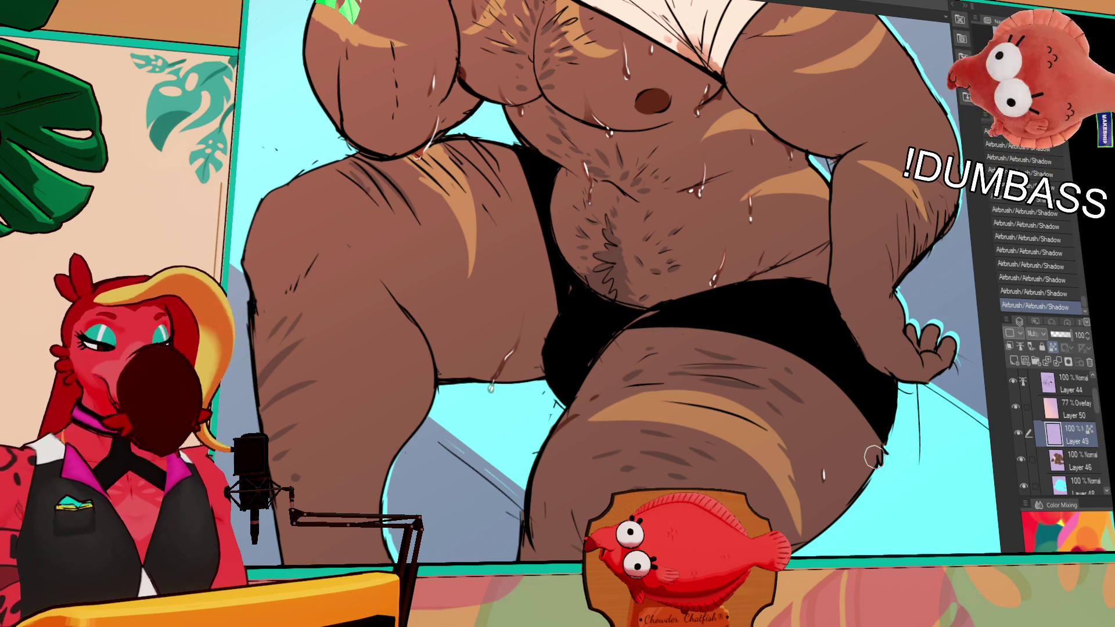
key("ctrl+0")
left_click_drag(776, 303, 698, 347)
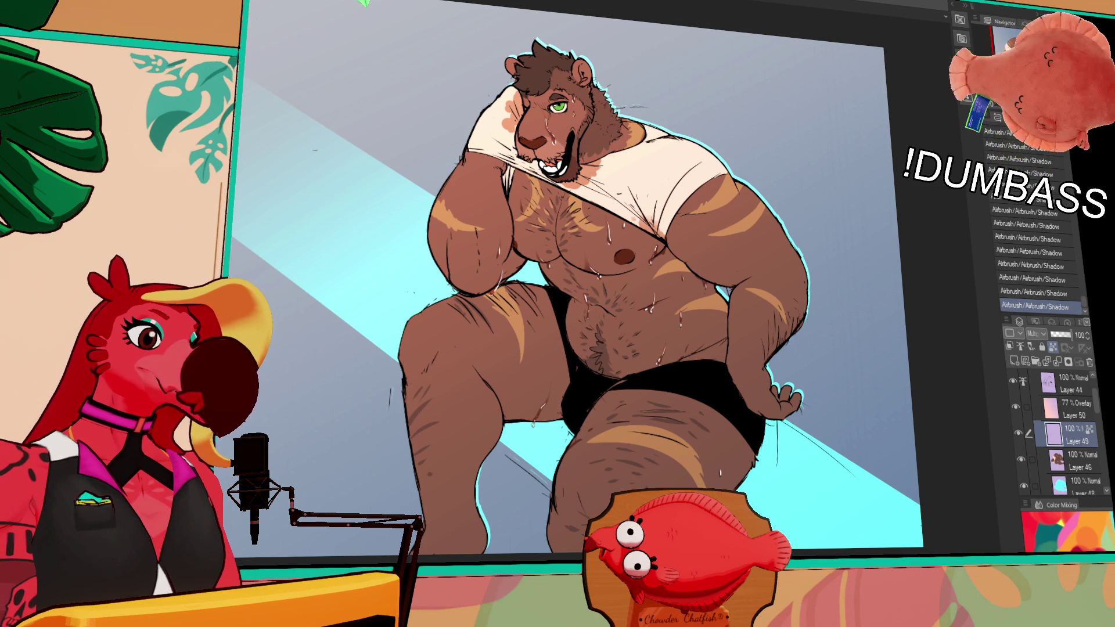
- Flatten all layers, crop the canvas to a rectangle around the lion, then flatten again
key("ctrl+shift+e")
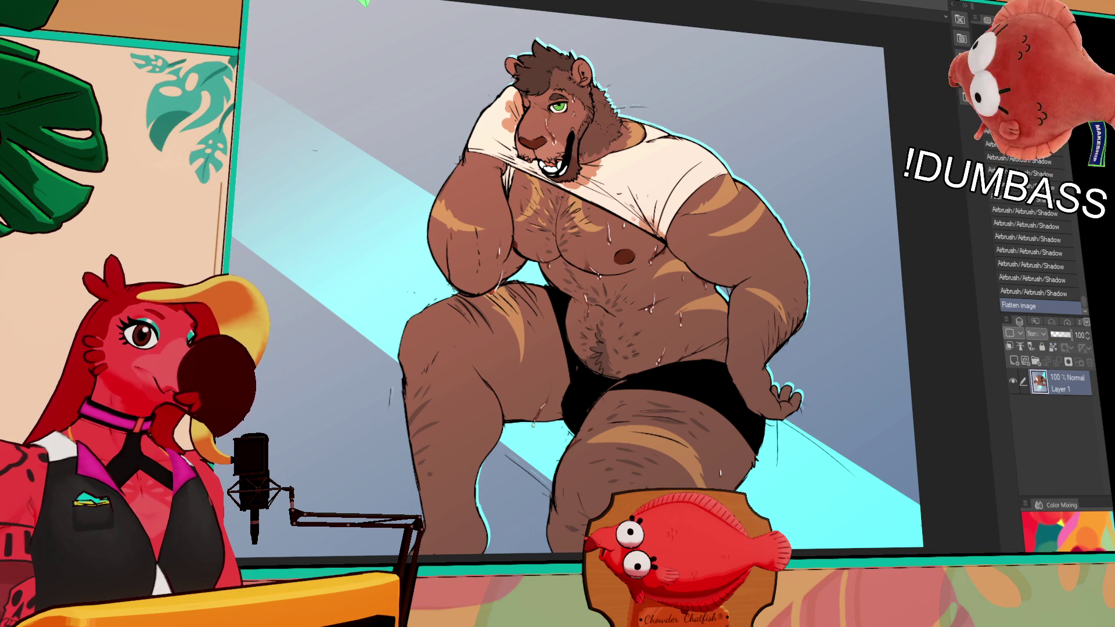
key("ctrl+t")
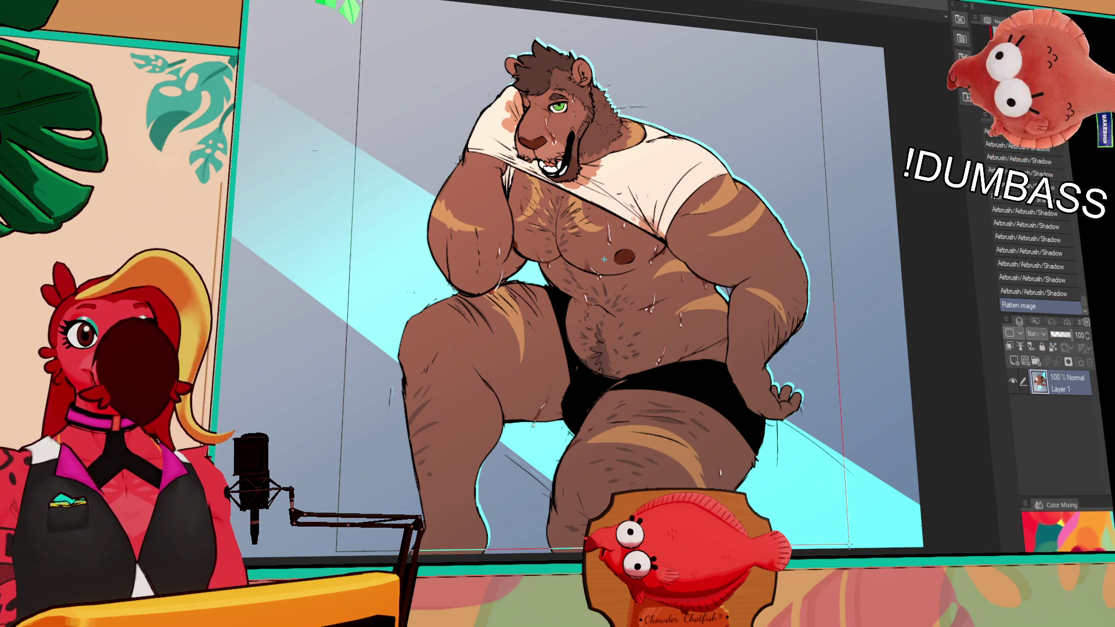
left_click_drag(837, 546, 843, 547)
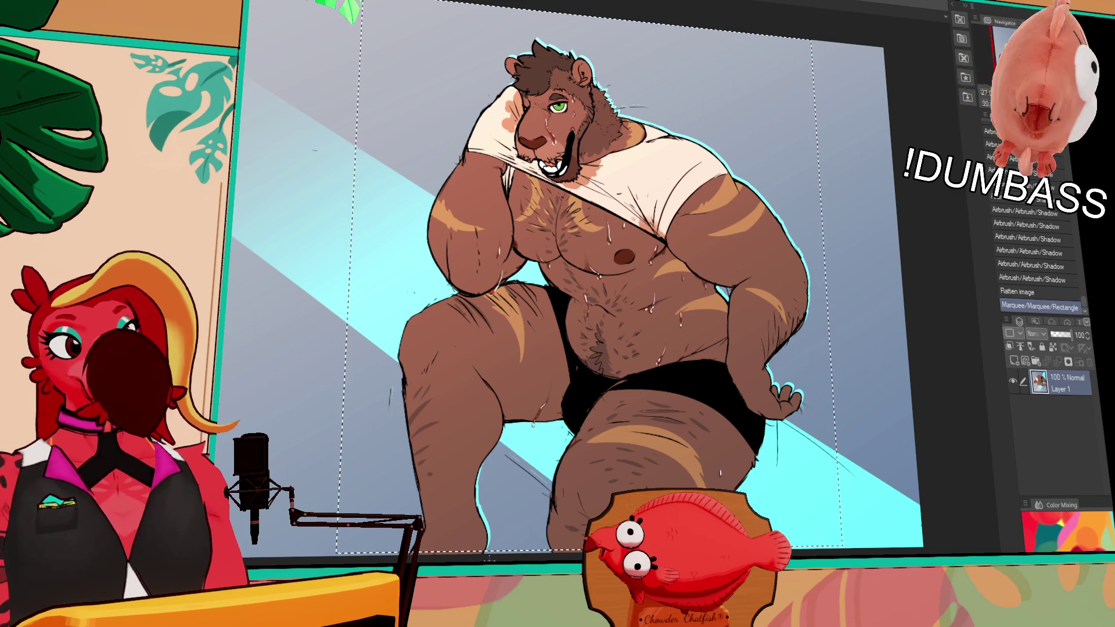
key("ctrl+shift+x")
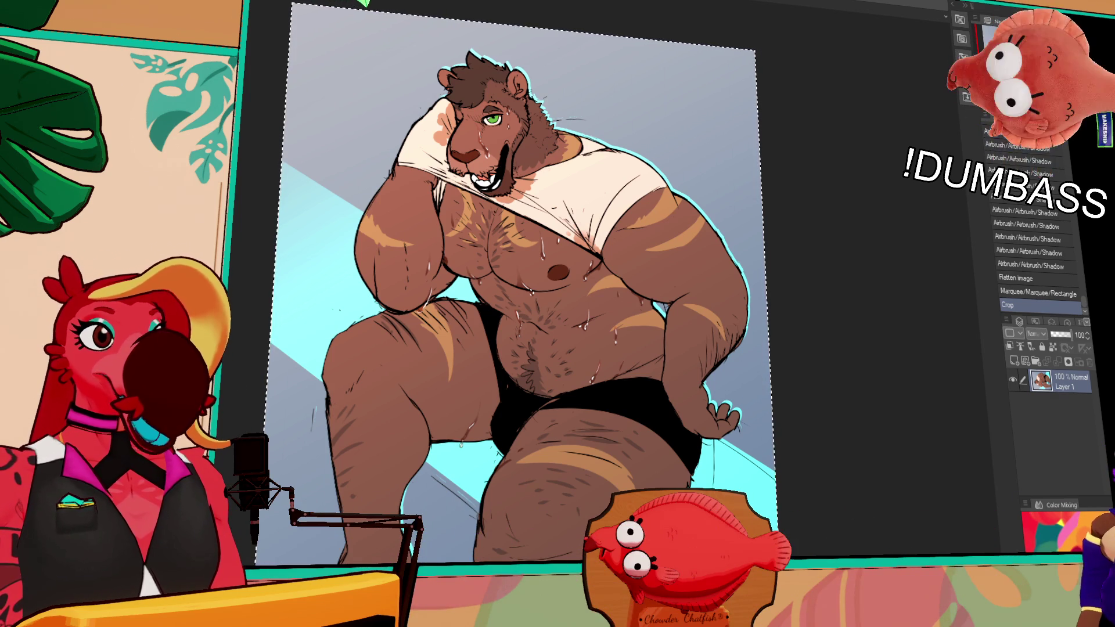
key("ctrl+plus")
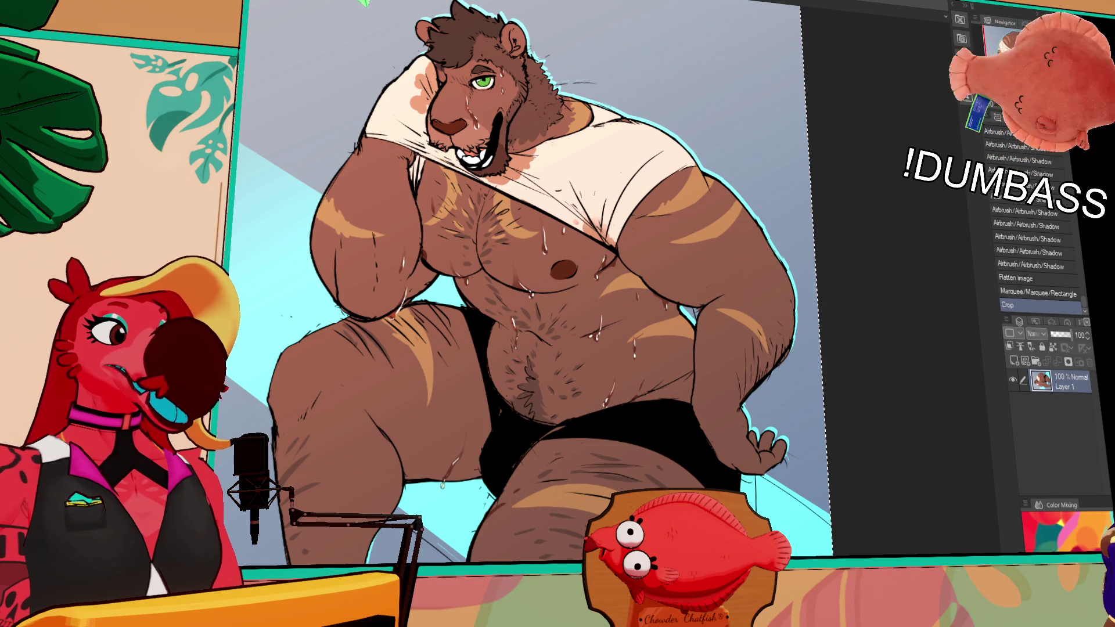
key("ctrl+shift+e")
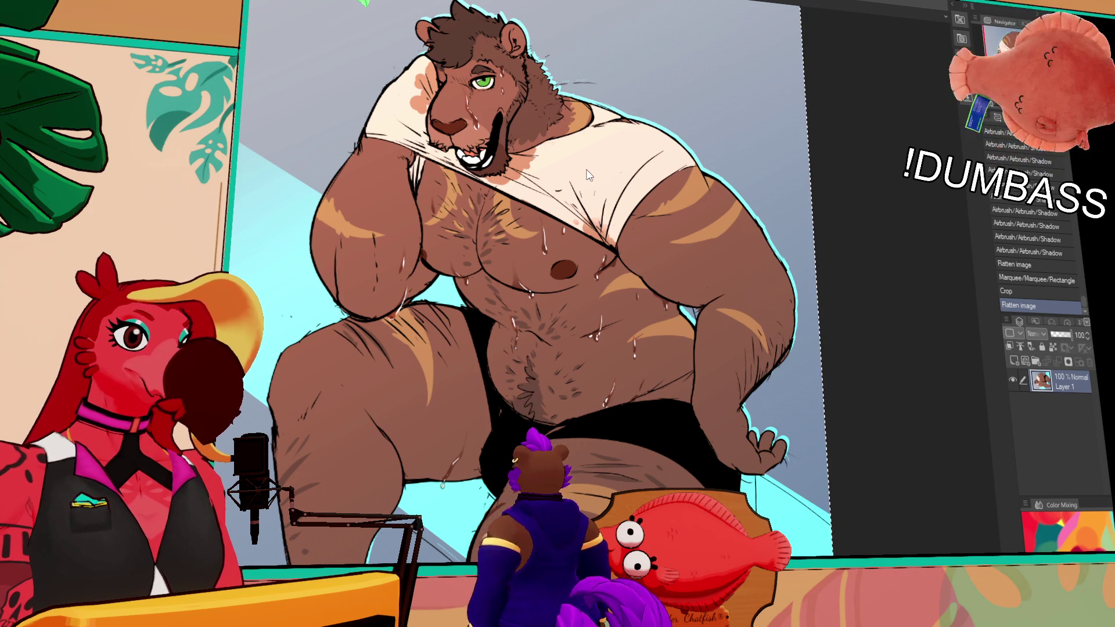
- Shrink the cropped lion image to a smaller resolution
left_click(588, 140)
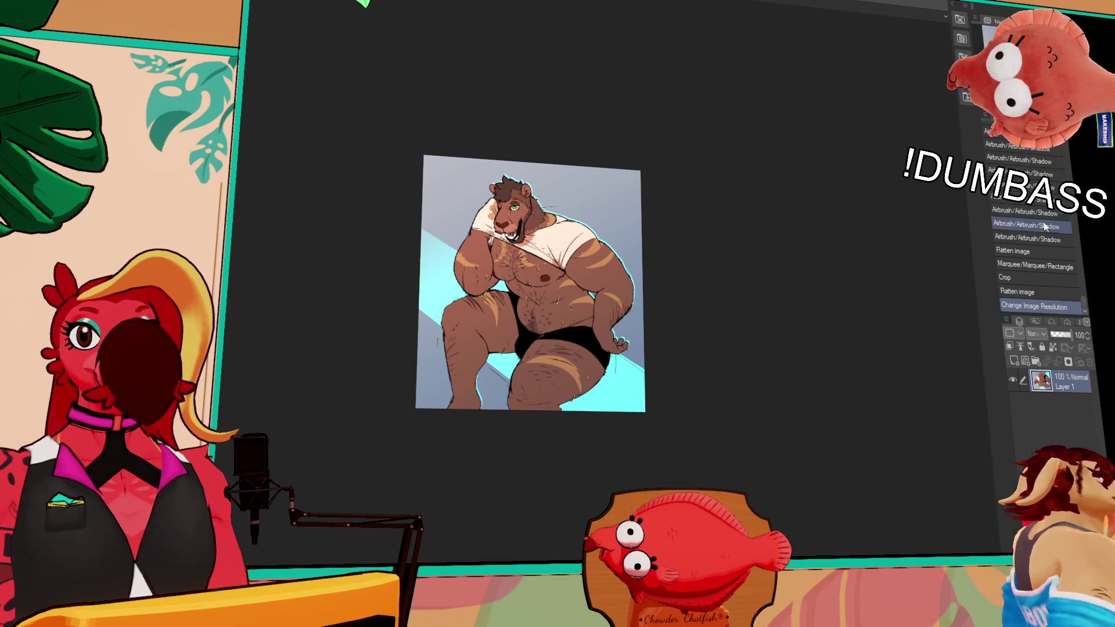
left_click(1008, 266)
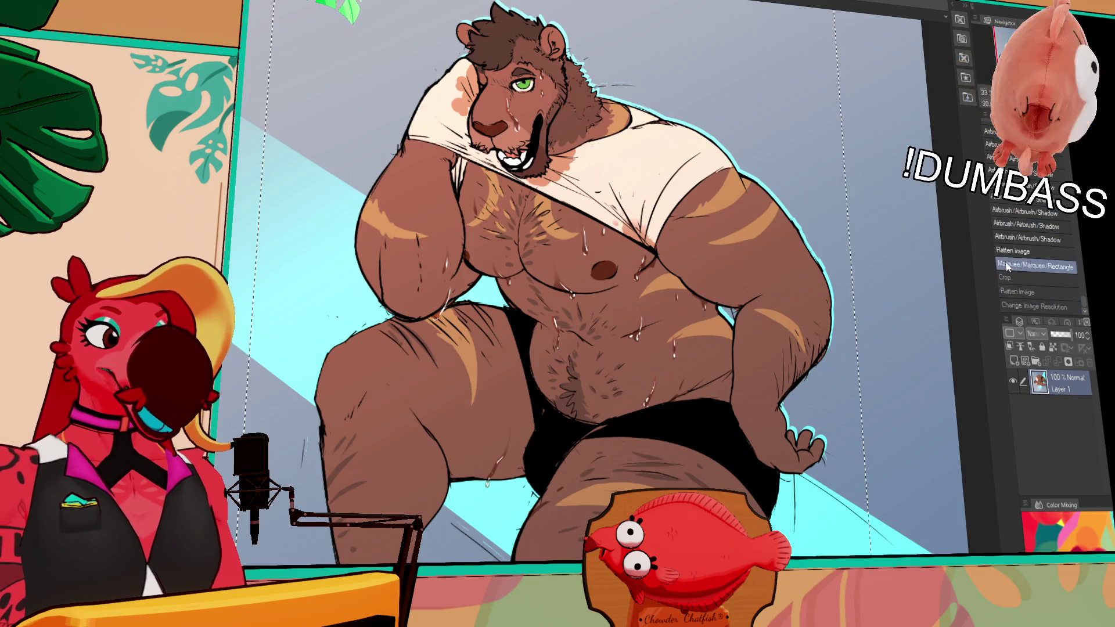
key("ctrl+d")
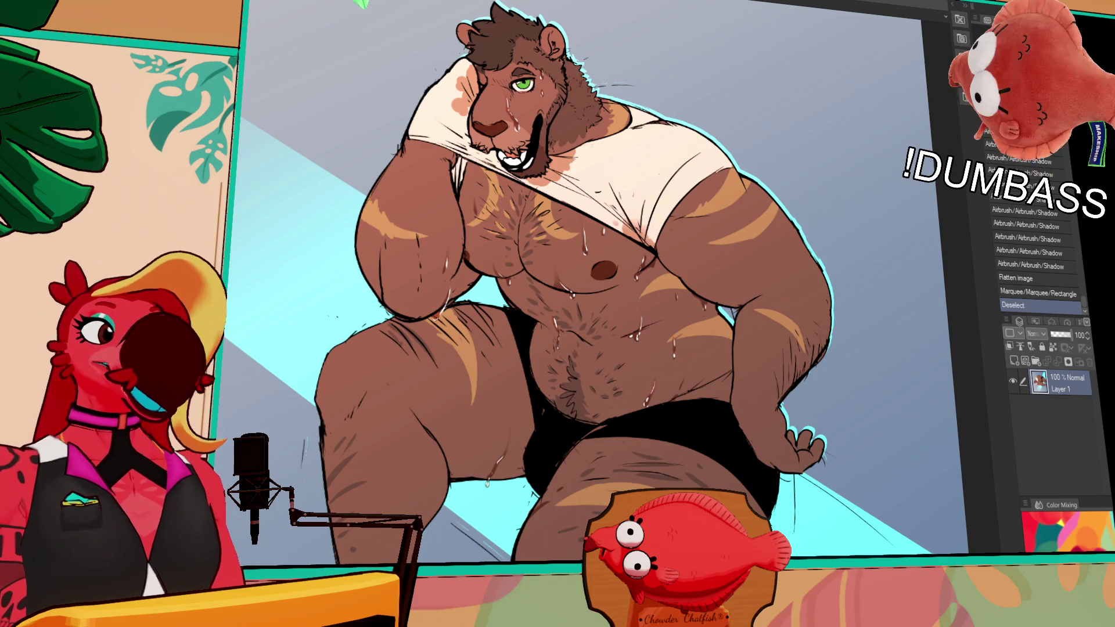
- Move to the blank Illustration canvas and fill its Layer 1 with solid pink
scroll(530, 342, "down", 3)
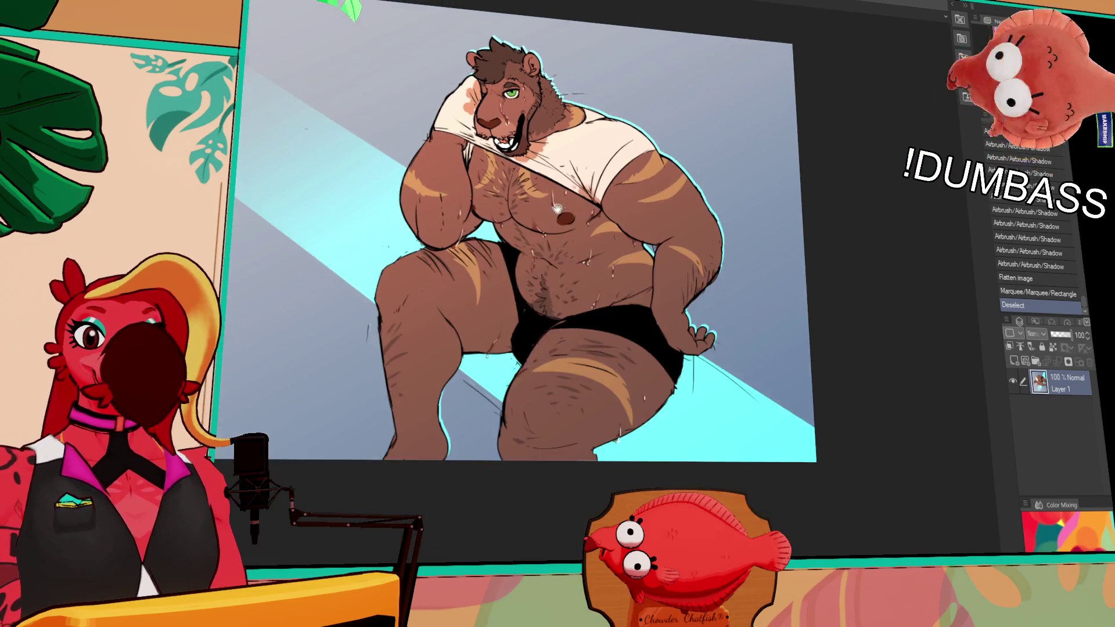
scroll(530, 343, "up", 4)
left_click_drag(530, 343, 555, 332)
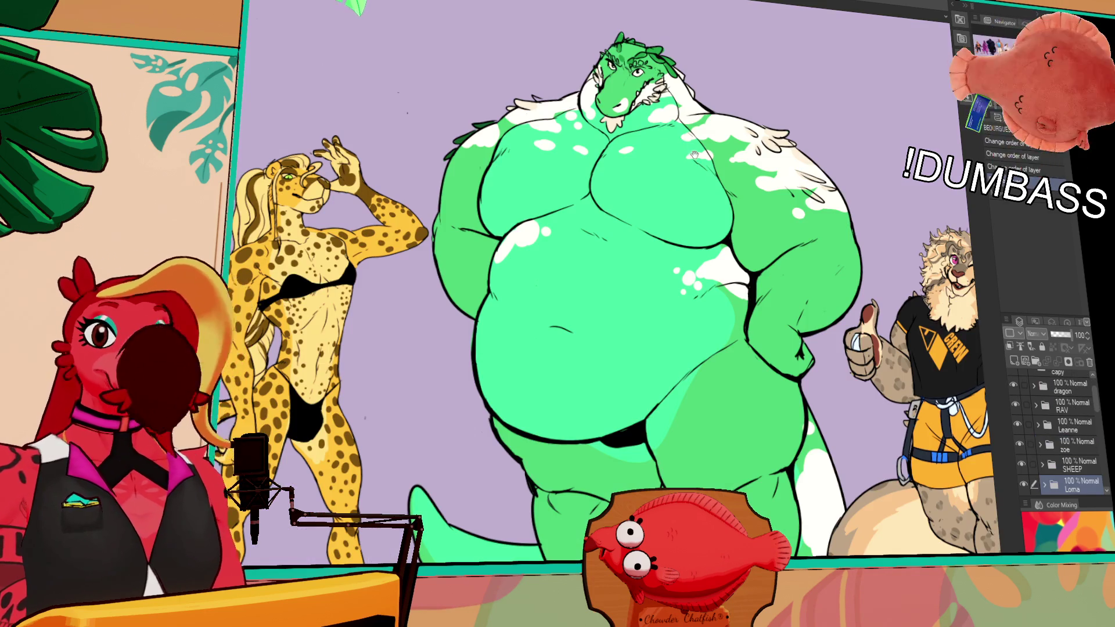
left_click_drag(694, 155, 766, 207)
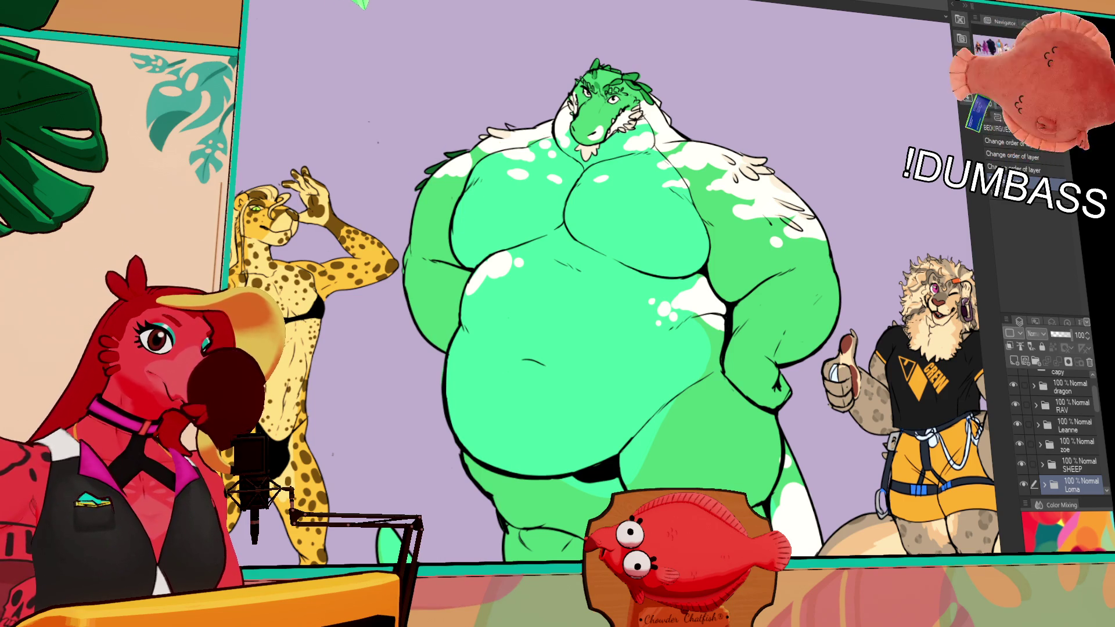
key("ctrl+Tab")
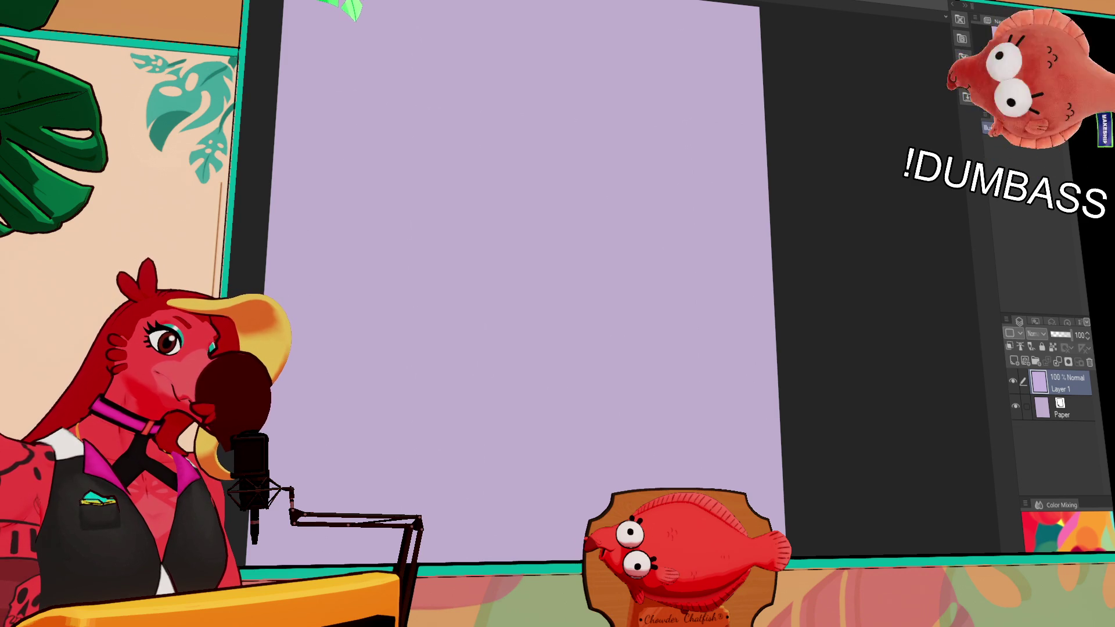
left_click(683, 368)
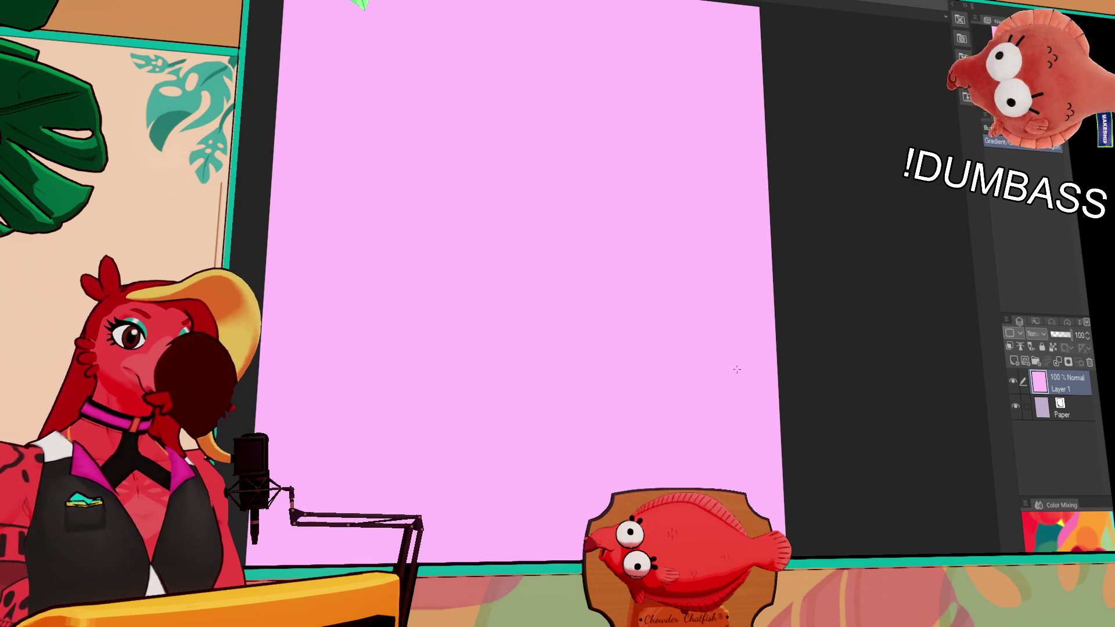
left_click_drag(749, 421, 703, 434)
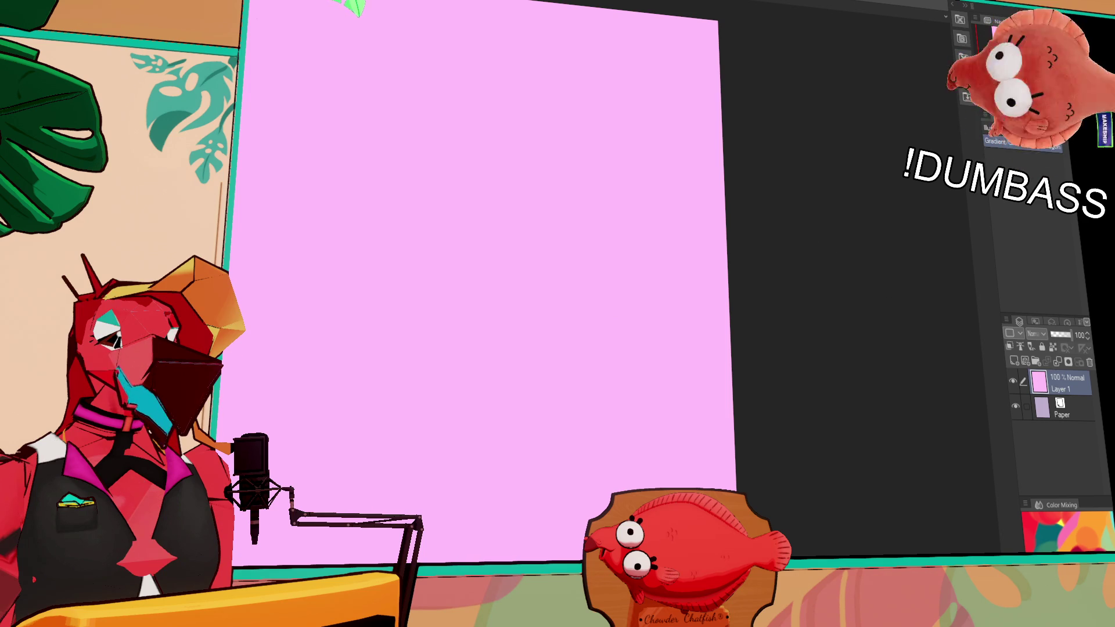
- Create a text box with the initials L G B T Q stacked vertically, enlarged and moved top-left
left_click(329, 32)
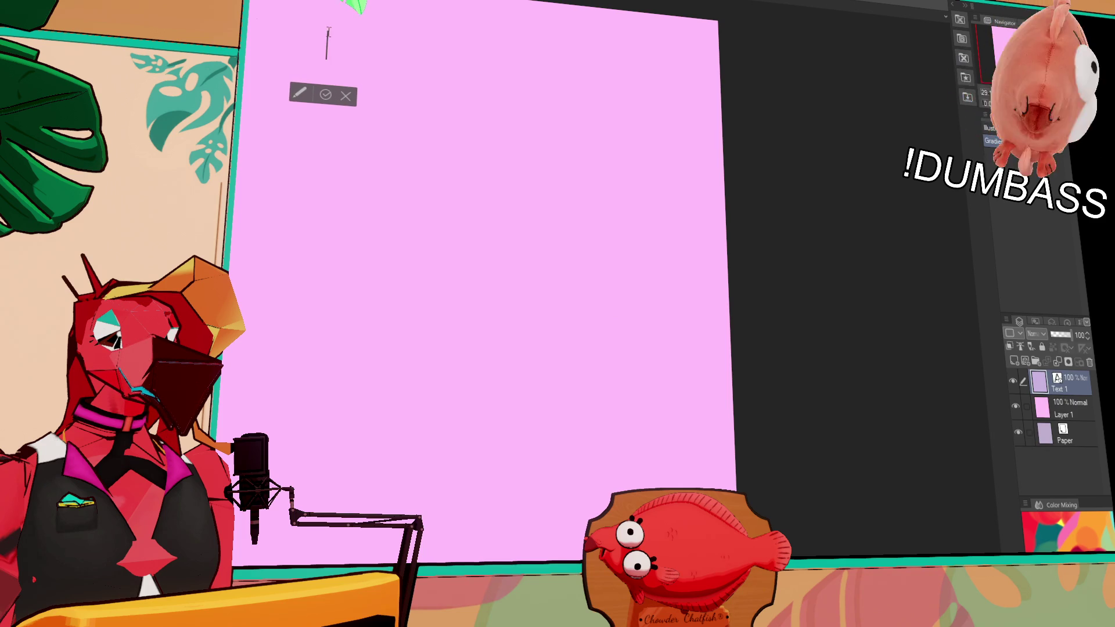
type("LG")
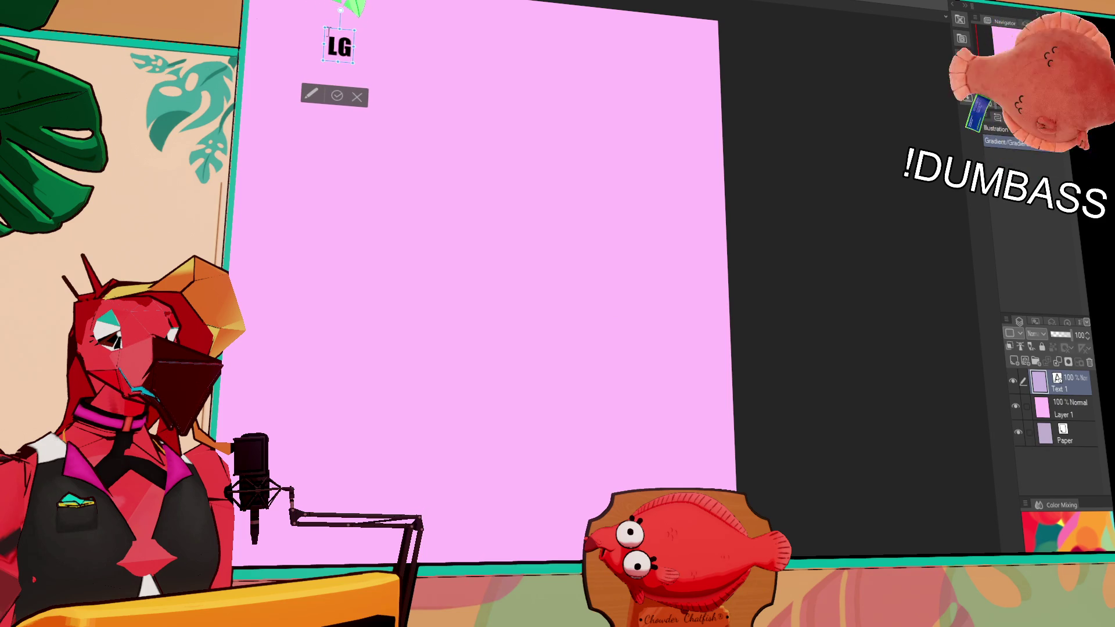
type("BTQ")
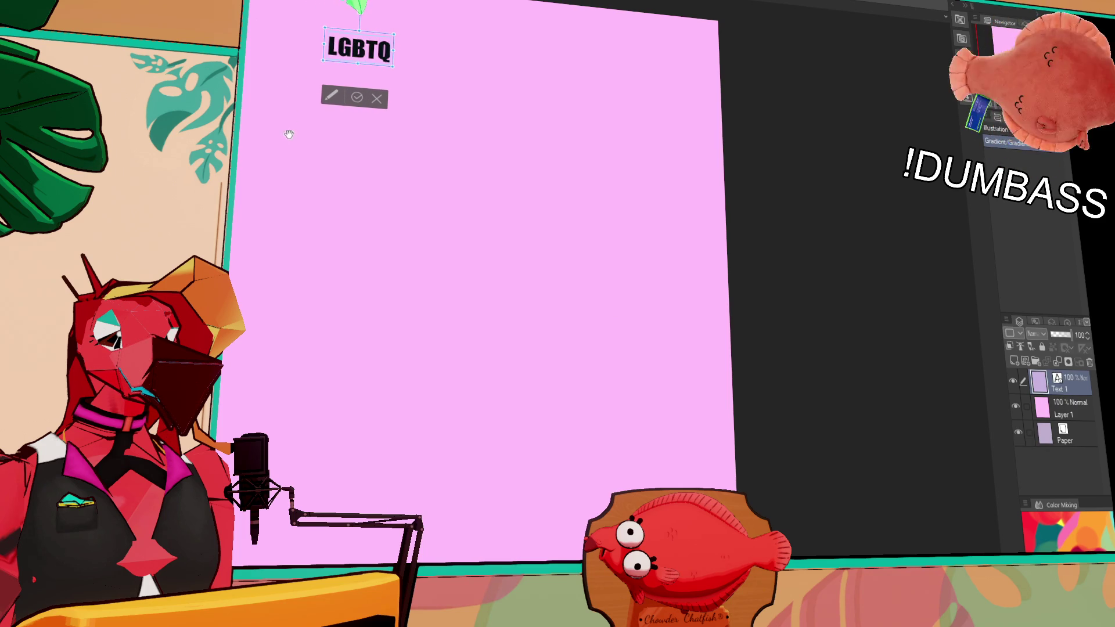
key("BackSpace")
key("BackSpace")
key("BackSpace")
type("G B T Q")
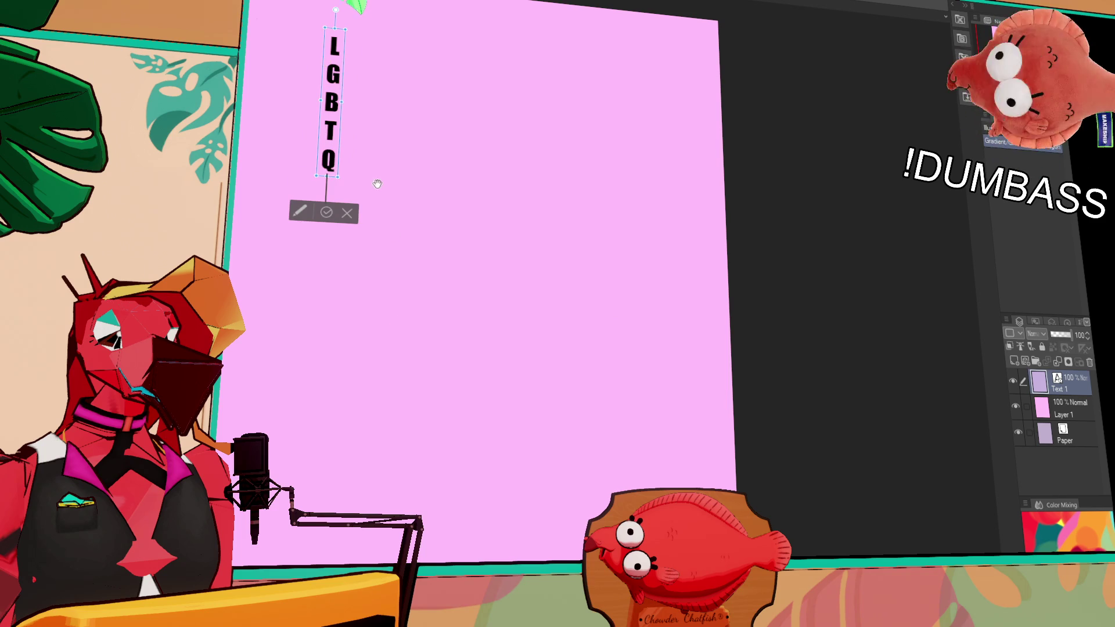
mouse_move(340, 176)
left_mouse_down()
mouse_move(511, 465)
mouse_move(465, 503)
left_mouse_up()
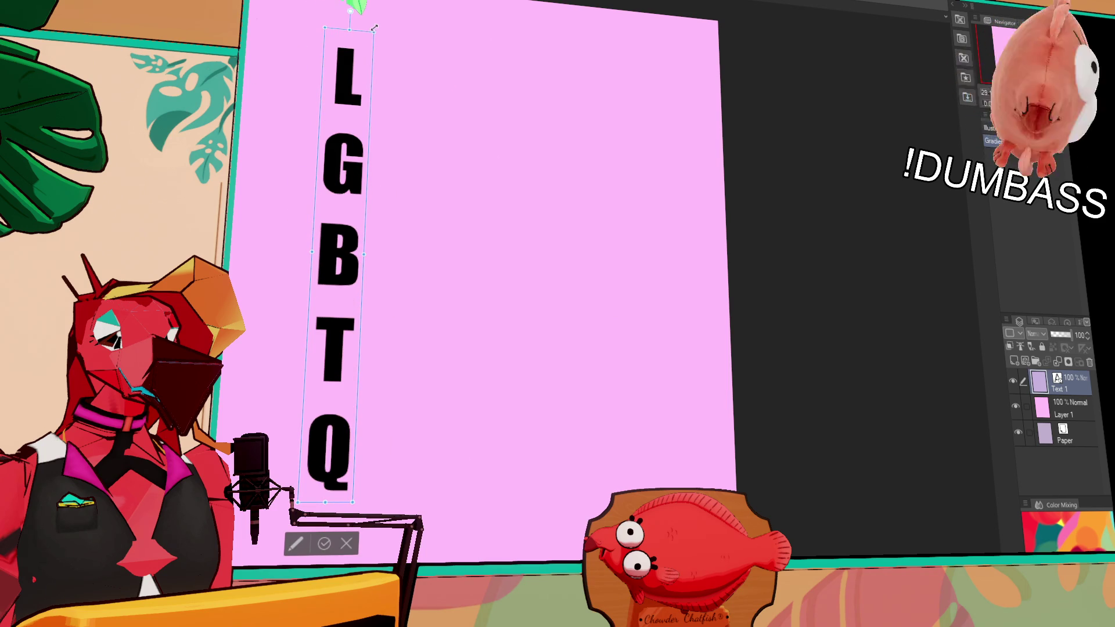
left_click_drag(365, 35, 285, 1)
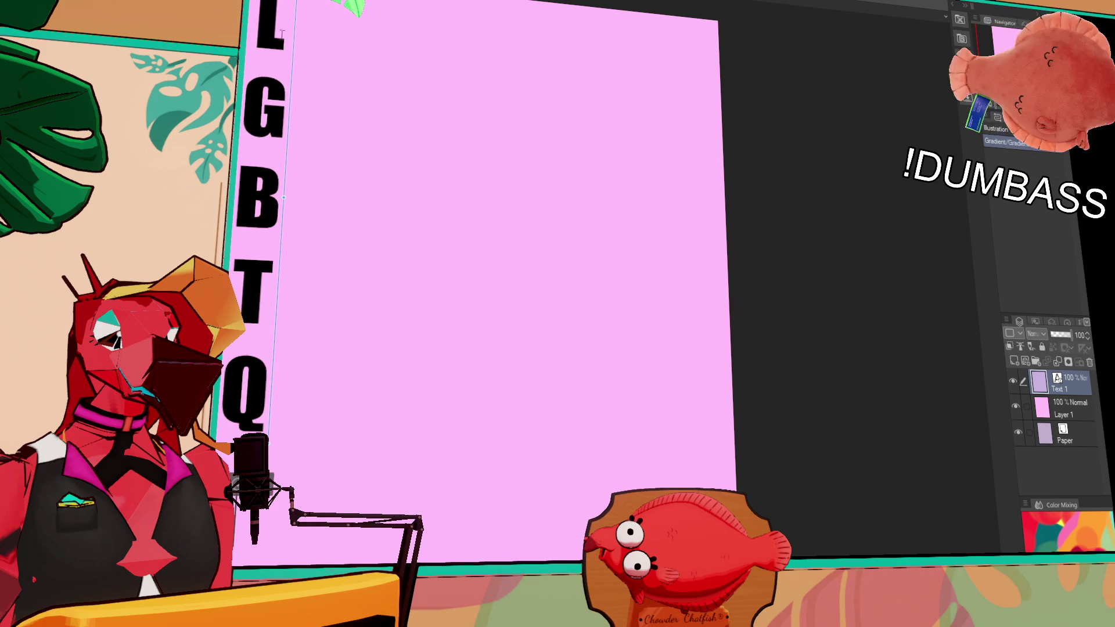
- Expand the initials into the words 'Lets', 'Go' and 'Bouldering'
type("ets")
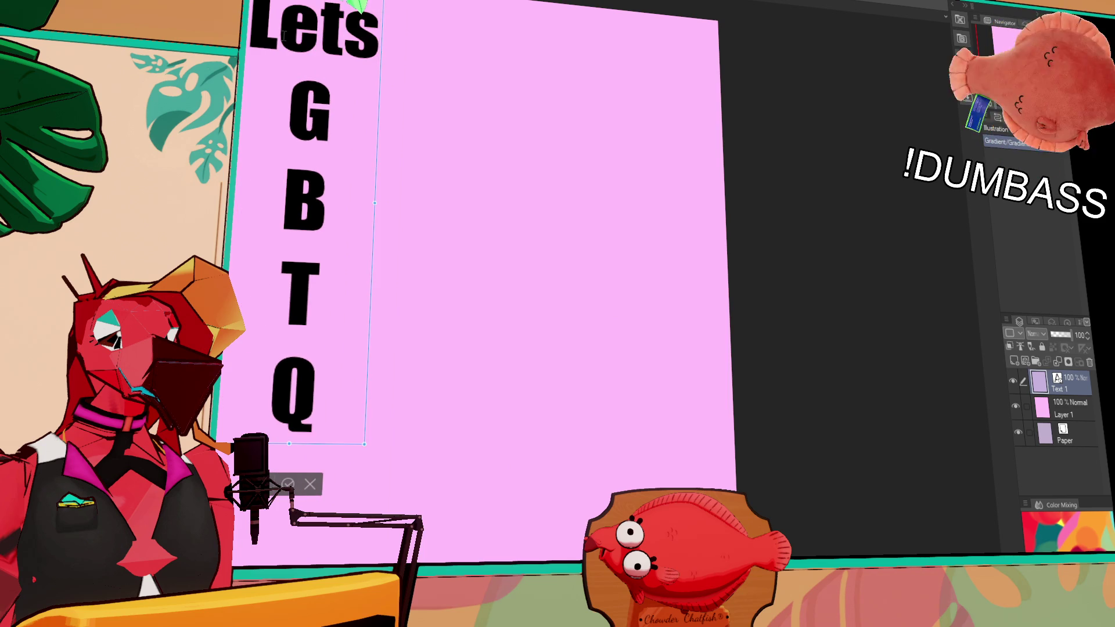
key("ctrl+a")
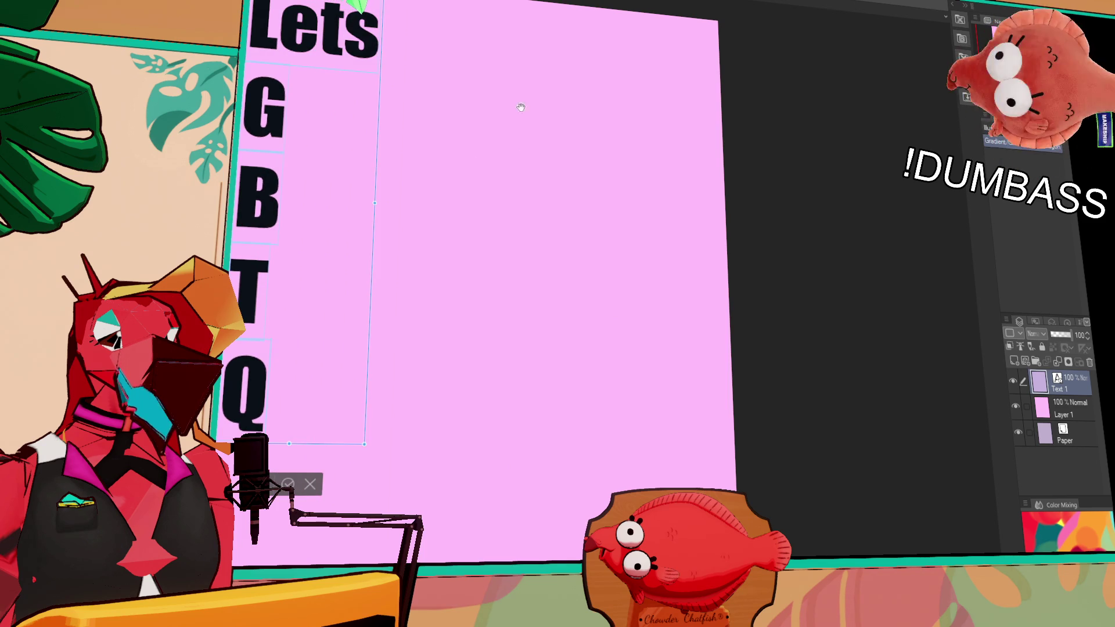
left_click(291, 109)
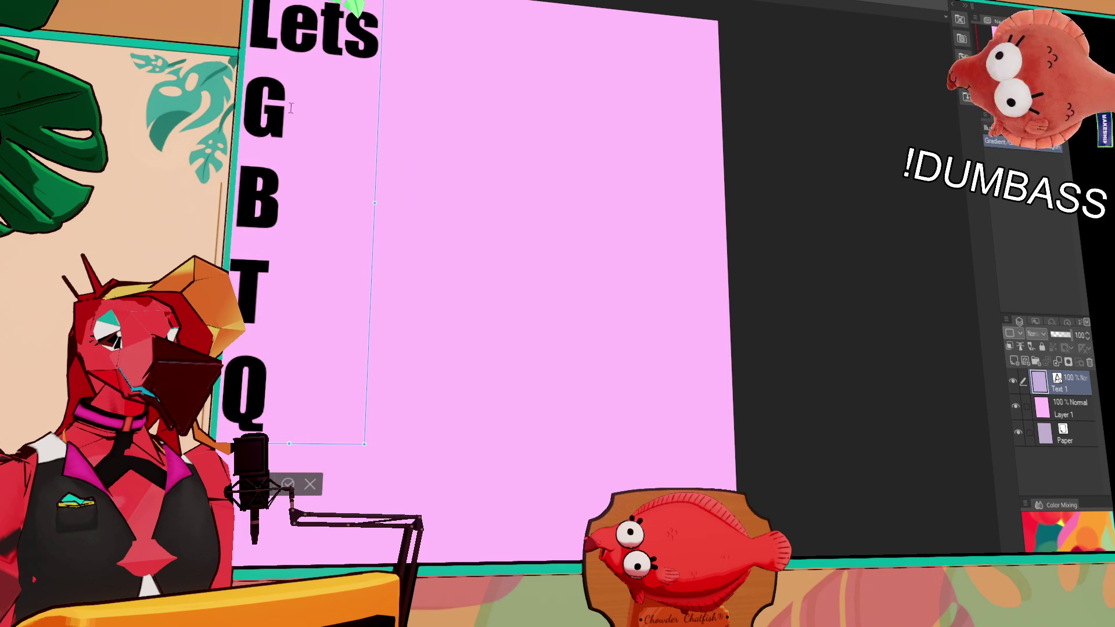
type("o")
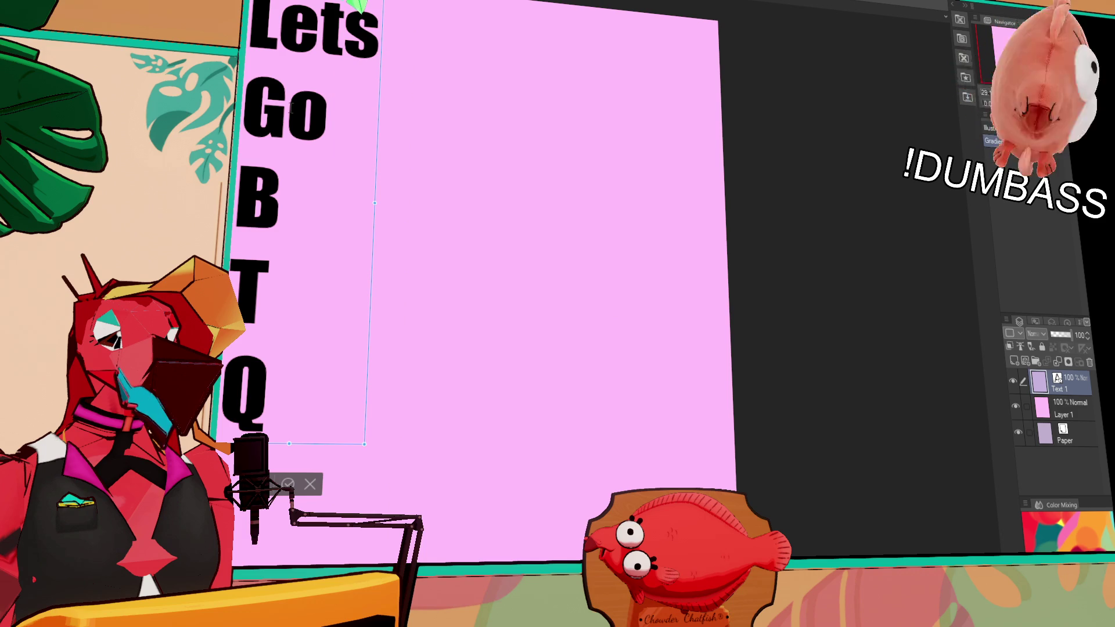
left_click(279, 197)
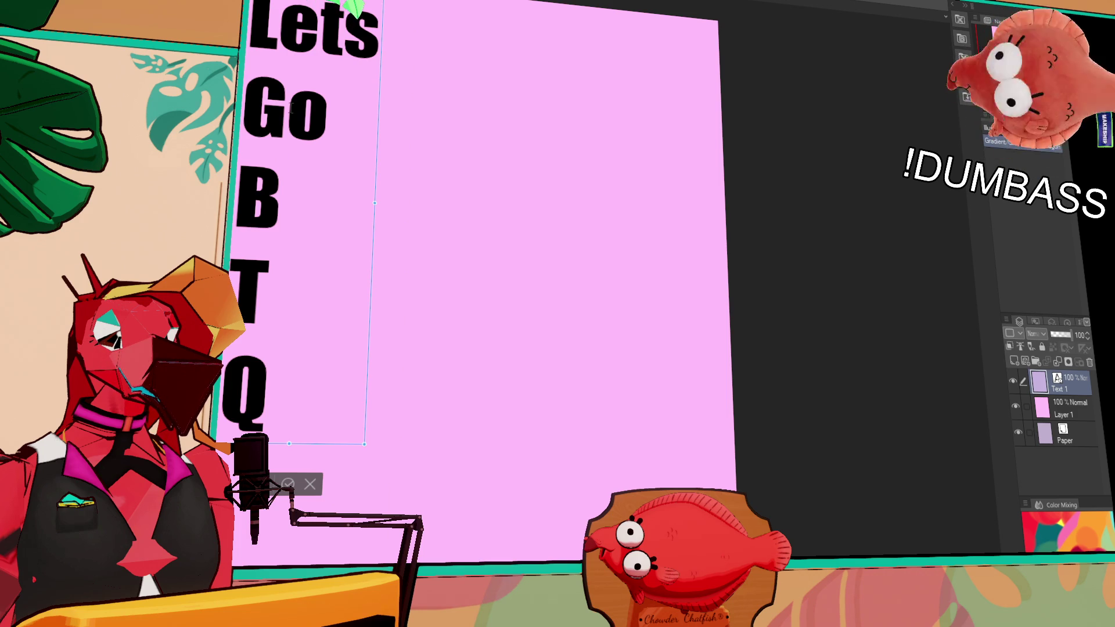
type("ouldering")
- Complete the remaining lines as 'Together,' and 'Queers' and fit the text in view
key("Return")
type("tog")
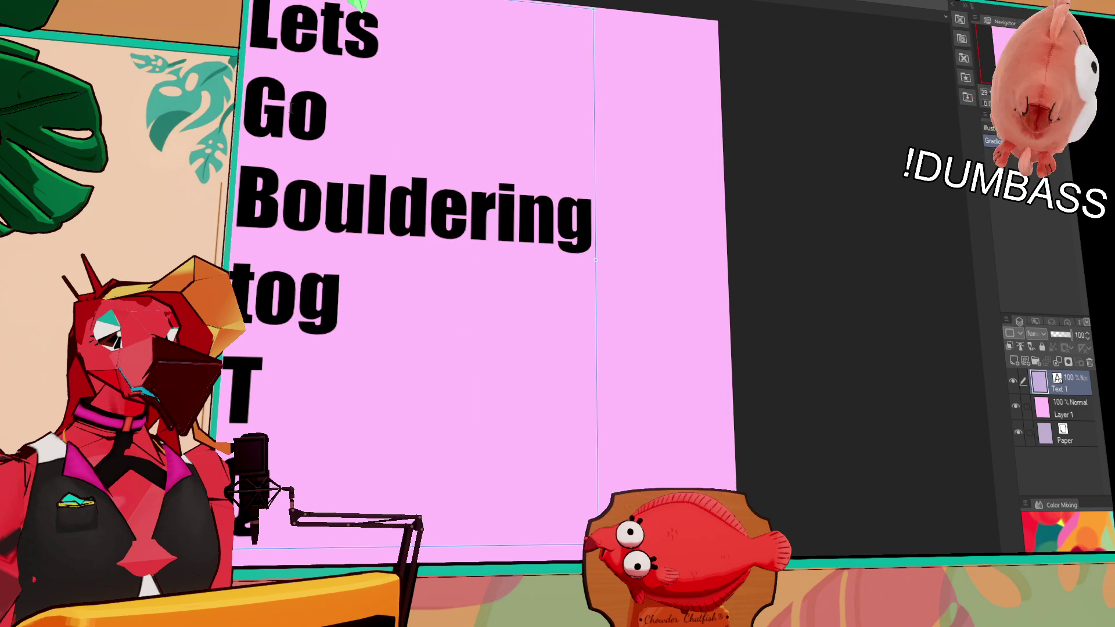
key("BackSpace")
key("BackSpace")
key("BackSpace")
key("Return")
type("Q")
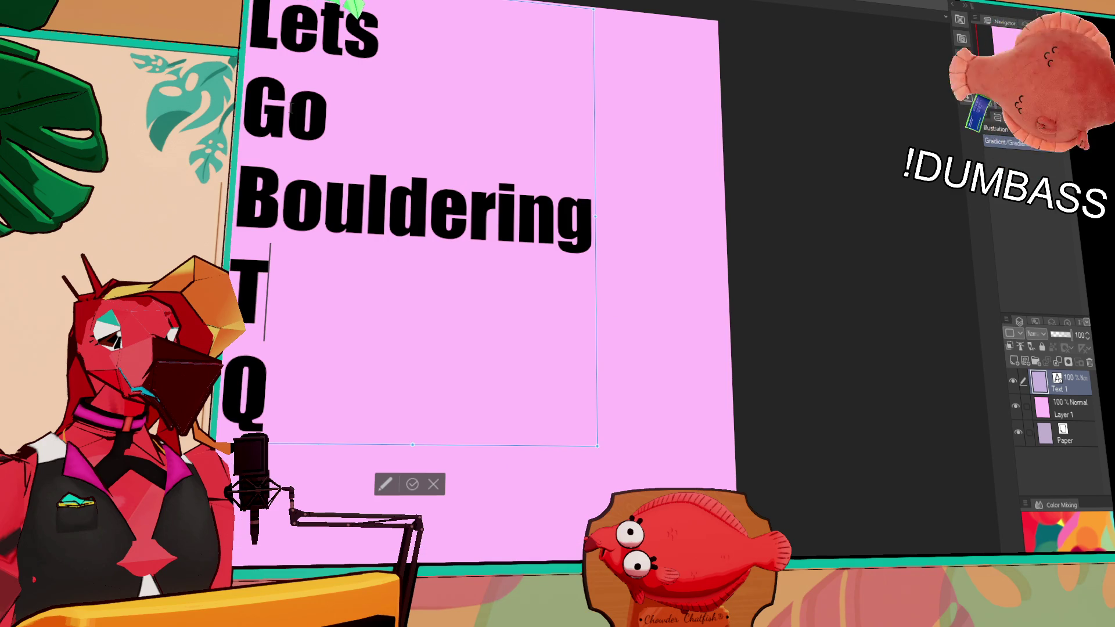
type("ogether")
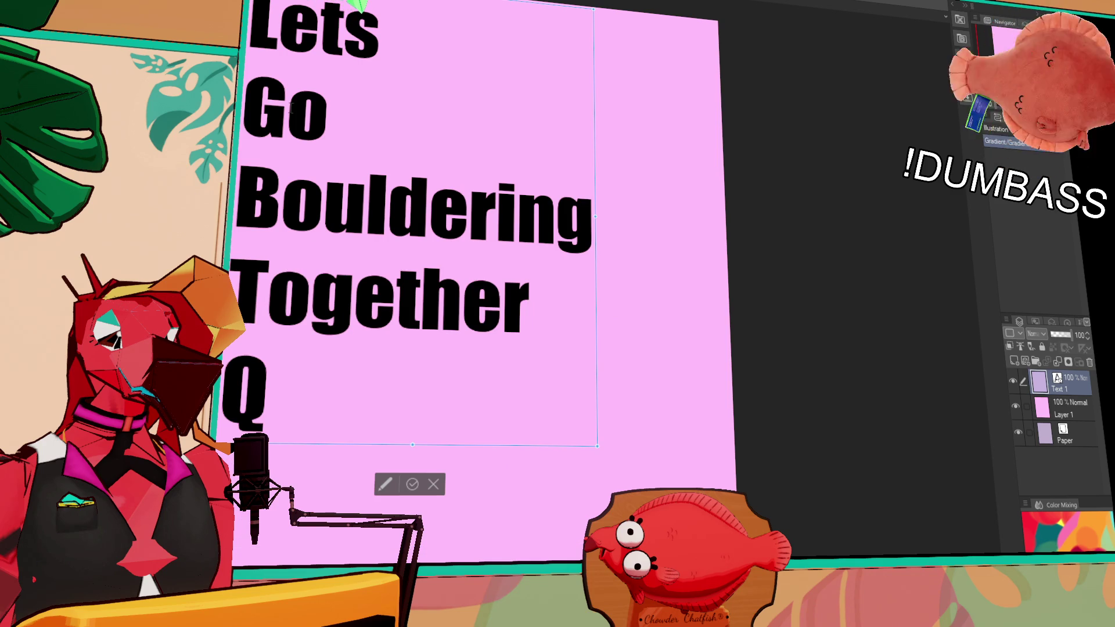
type("!")
key("BackSpace")
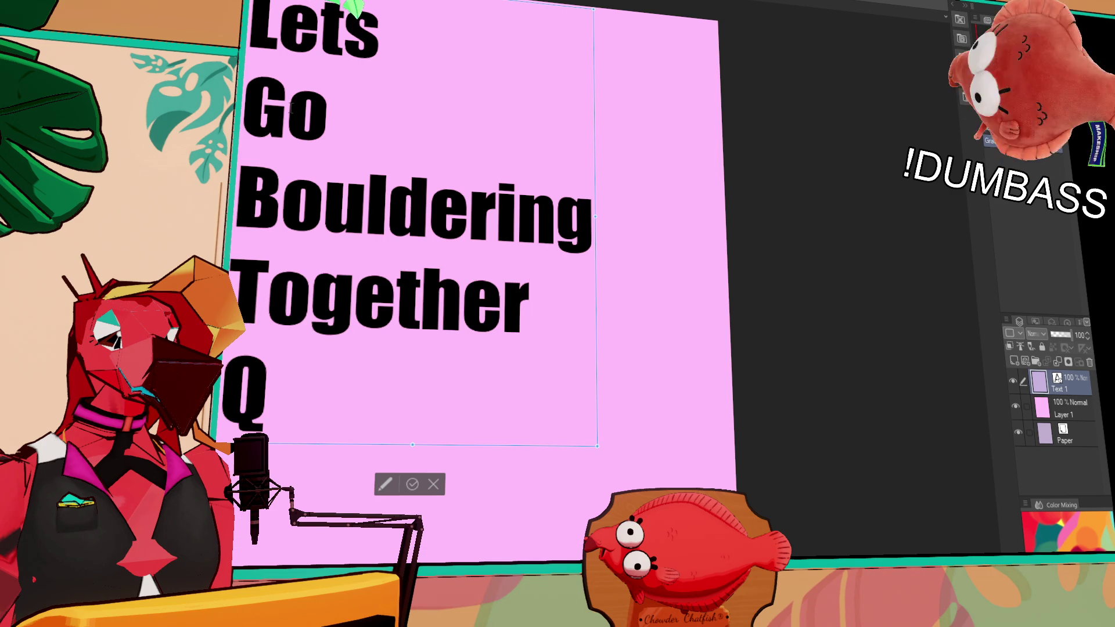
type(",")
left_click(267, 387)
type("uuers")
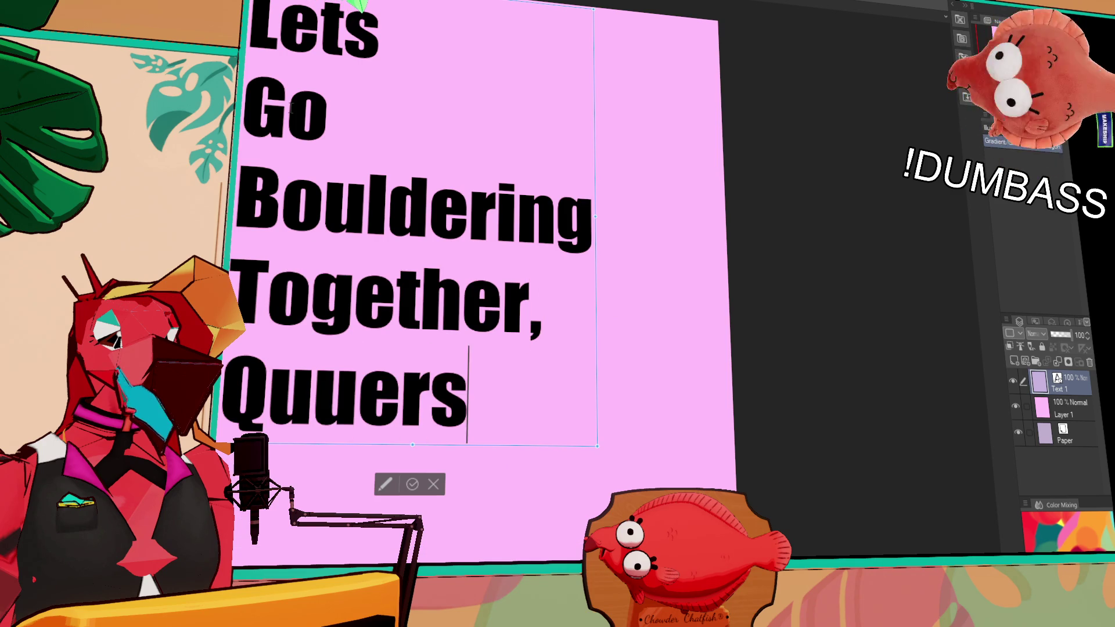
key("BackSpace")
key("BackSpace")
key("BackSpace")
key("BackSpace")
type("eers")
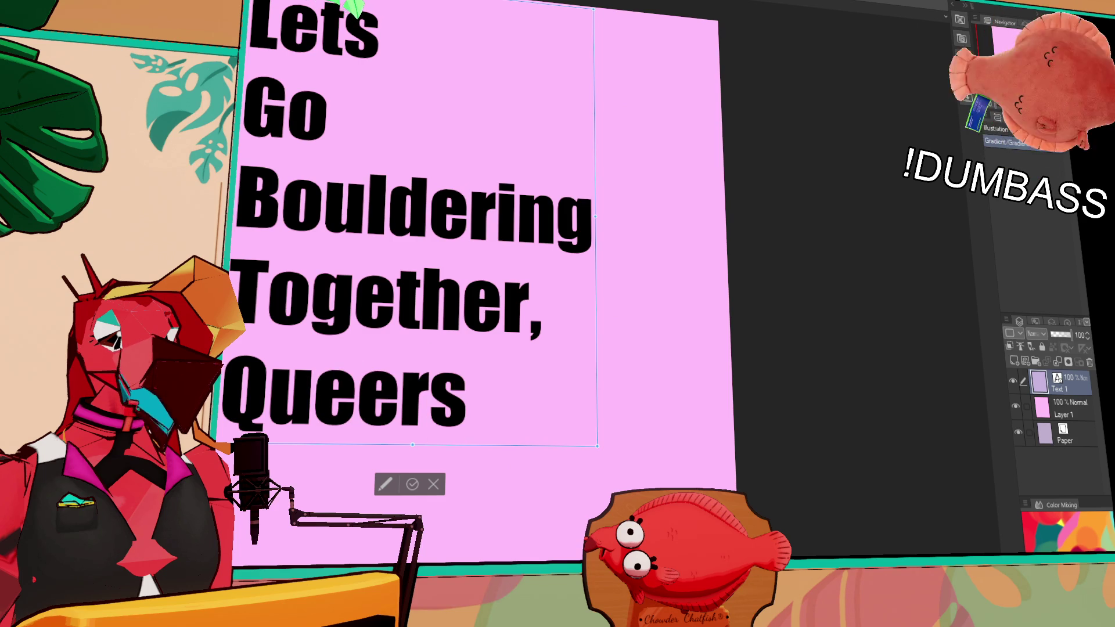
key("ctrl+0")
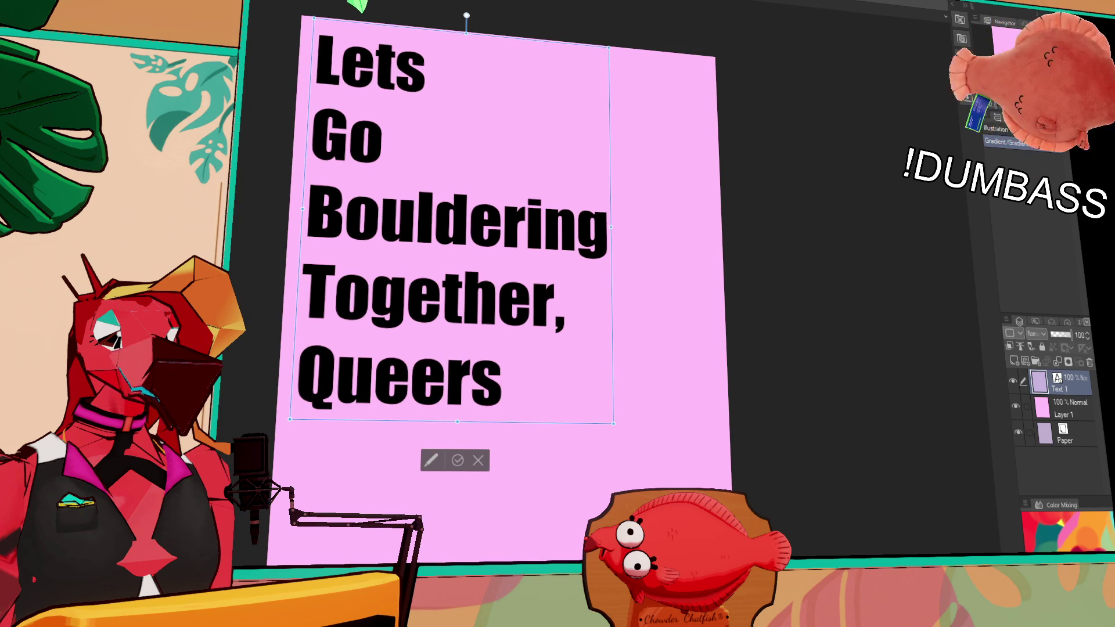
- Nudge the text up-left and shrink the letters after the B of Bouldering and T of Together
left_click_drag(527, 42, 518, 30)
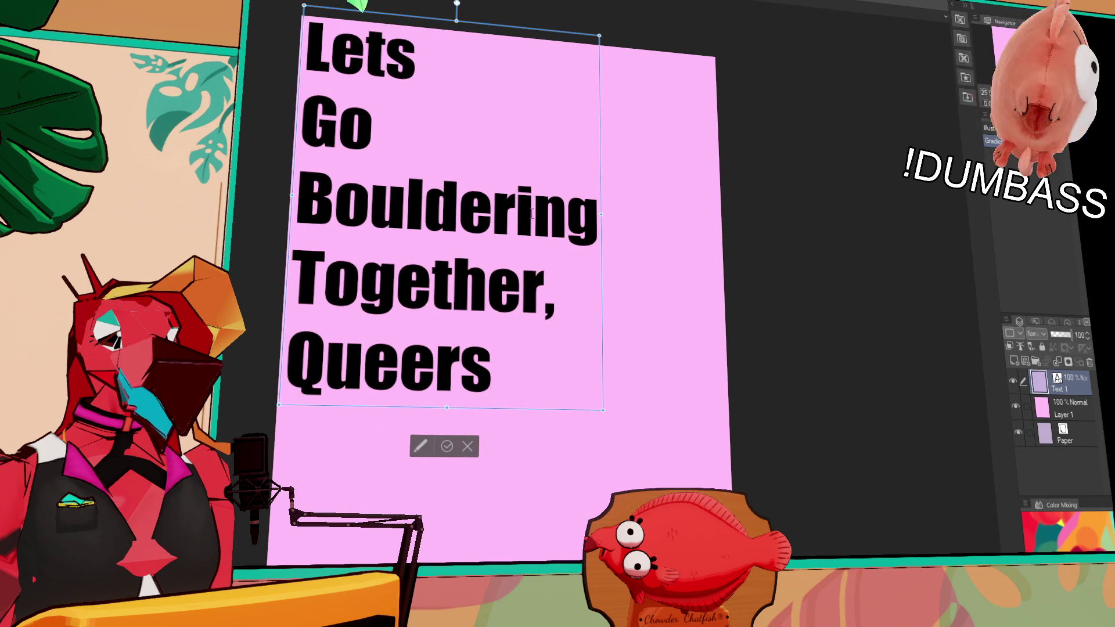
left_click_drag(333, 209, 586, 221)
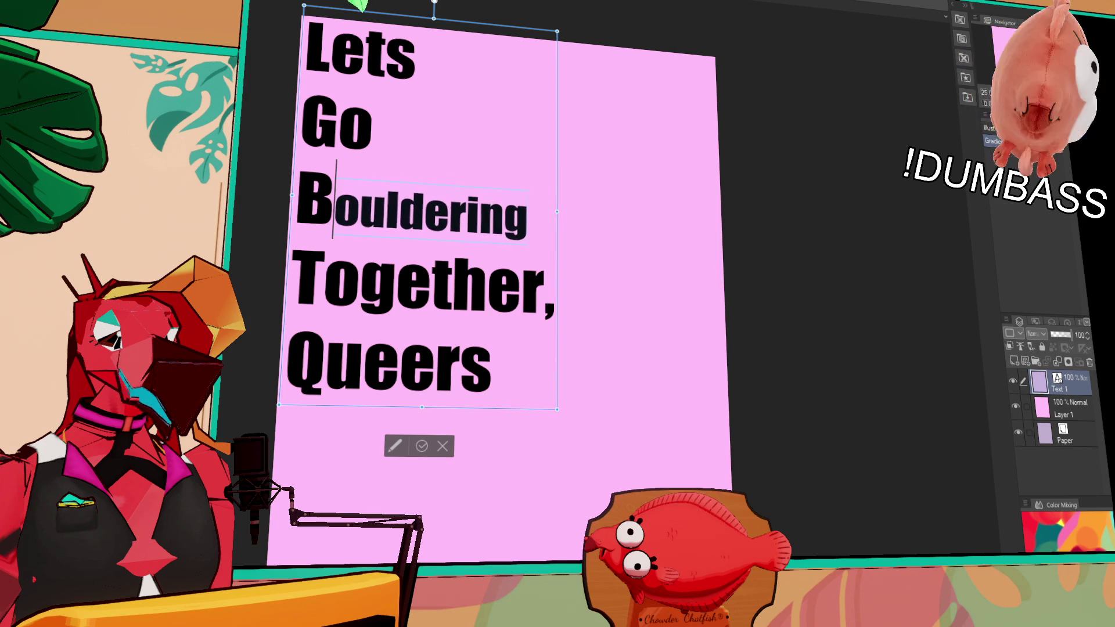
left_click(452, 282)
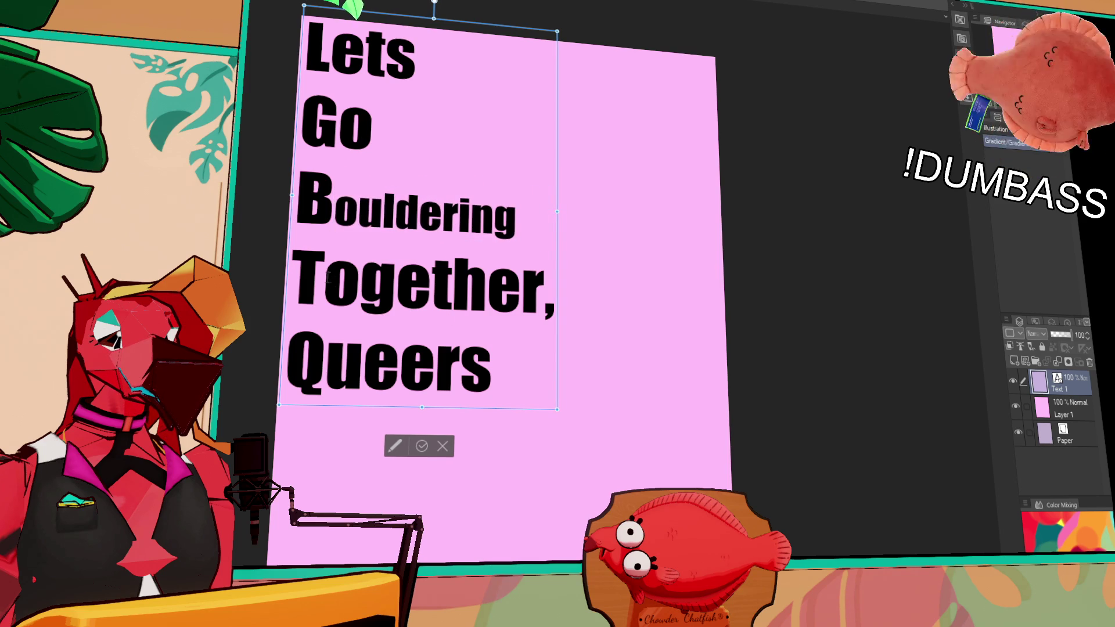
left_click_drag(323, 285, 579, 298)
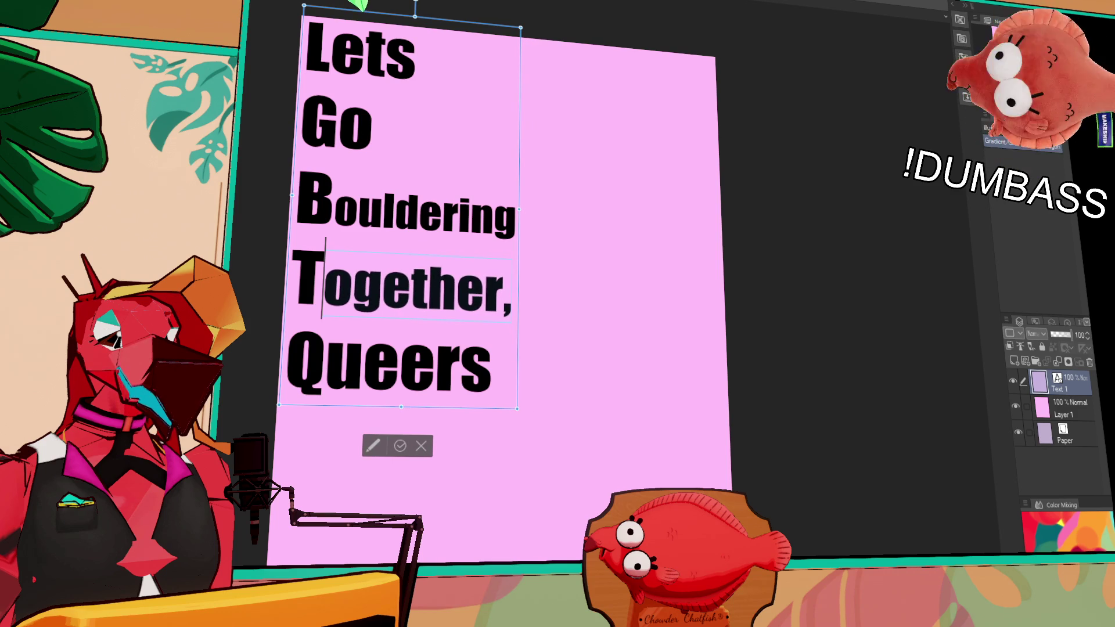
- Add '!' after Queers and an apostrophe to make 'Let's', then commit the text
left_click(408, 371)
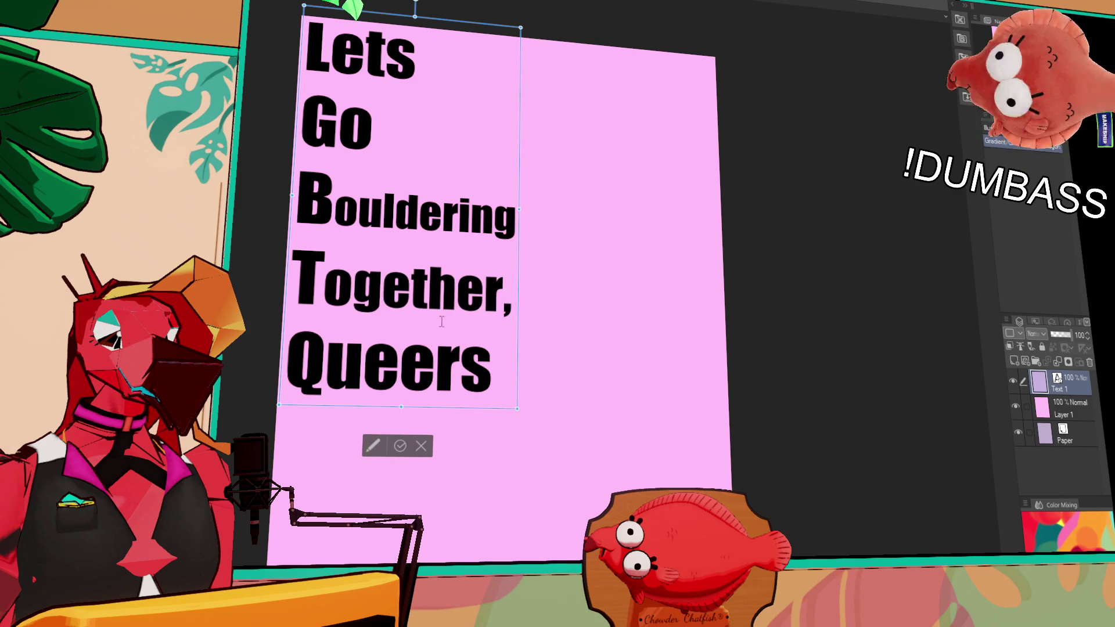
left_click(499, 350)
type("!")
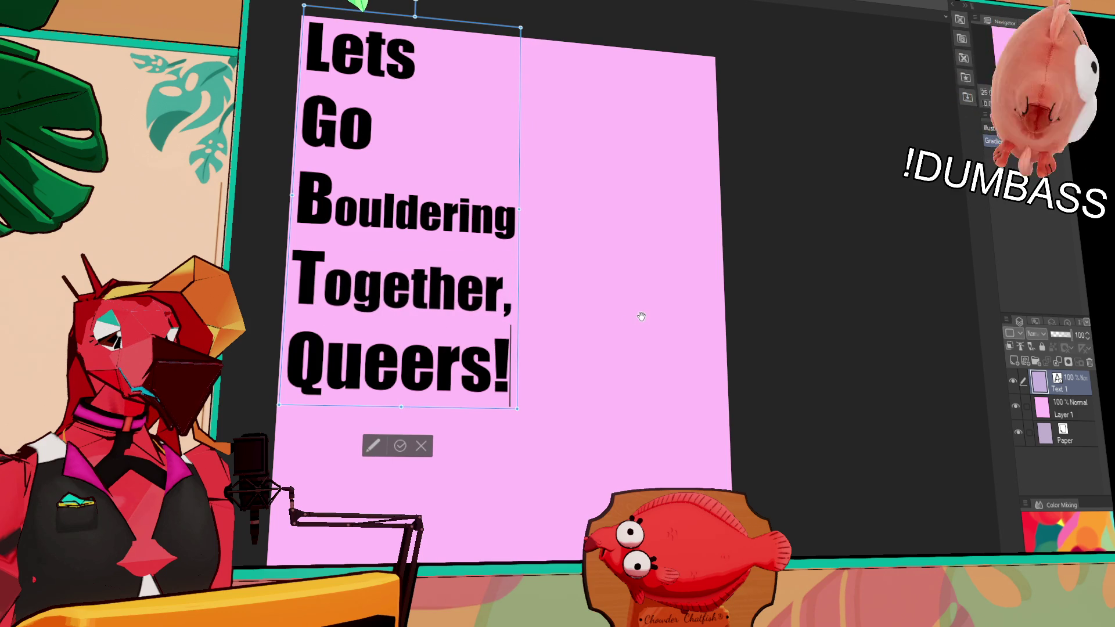
left_click(394, 57)
type("'")
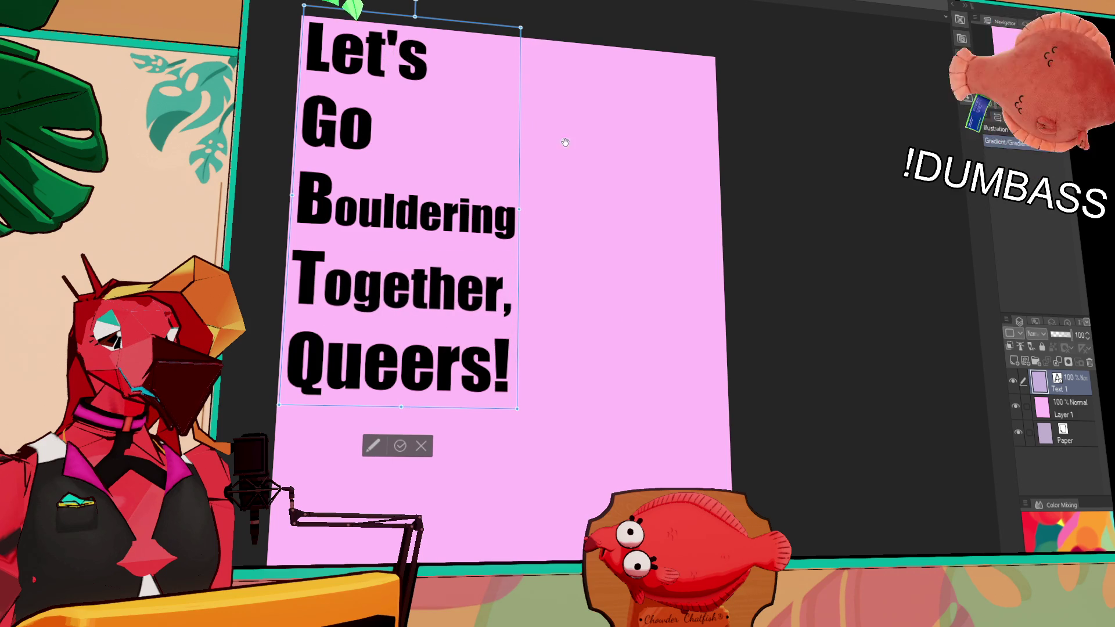
key("Escape")
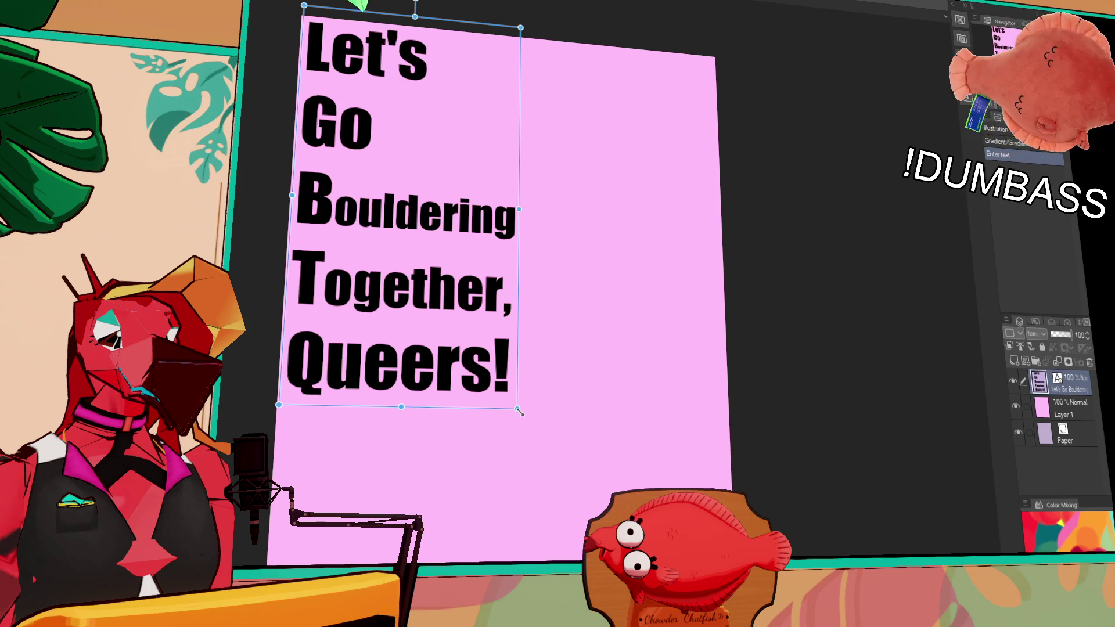
- Drag the text box's bottom-right handle up-left to shrink the lettering
left_click_drag(519, 411, 483, 343)
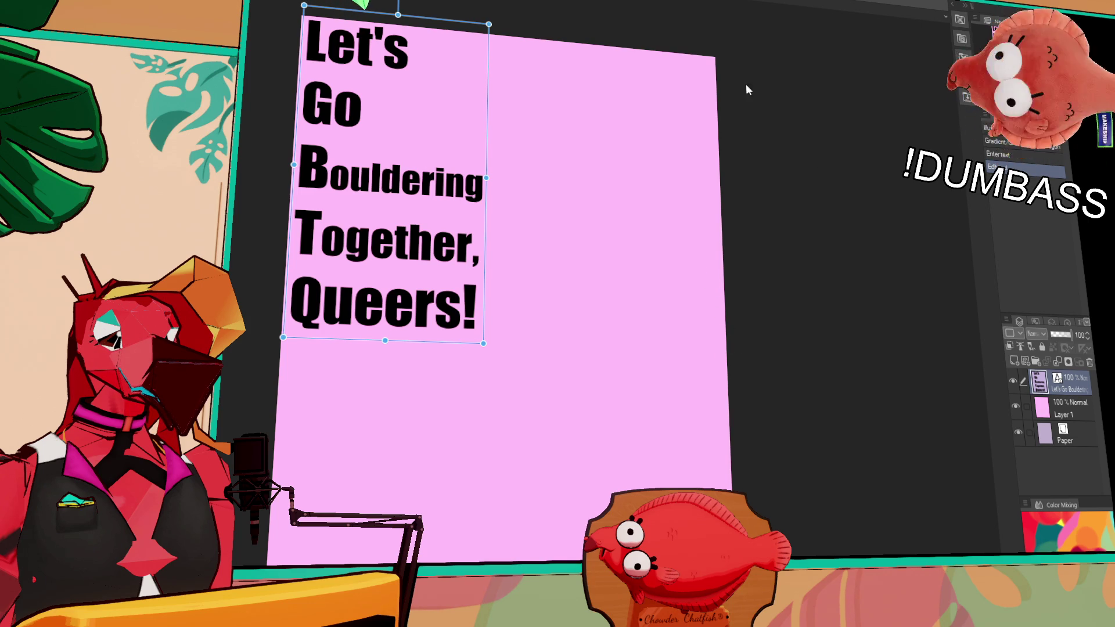
- Paste the hand-over-pen-display photo above Layer 1 and place it right of the text
left_click(1058, 414)
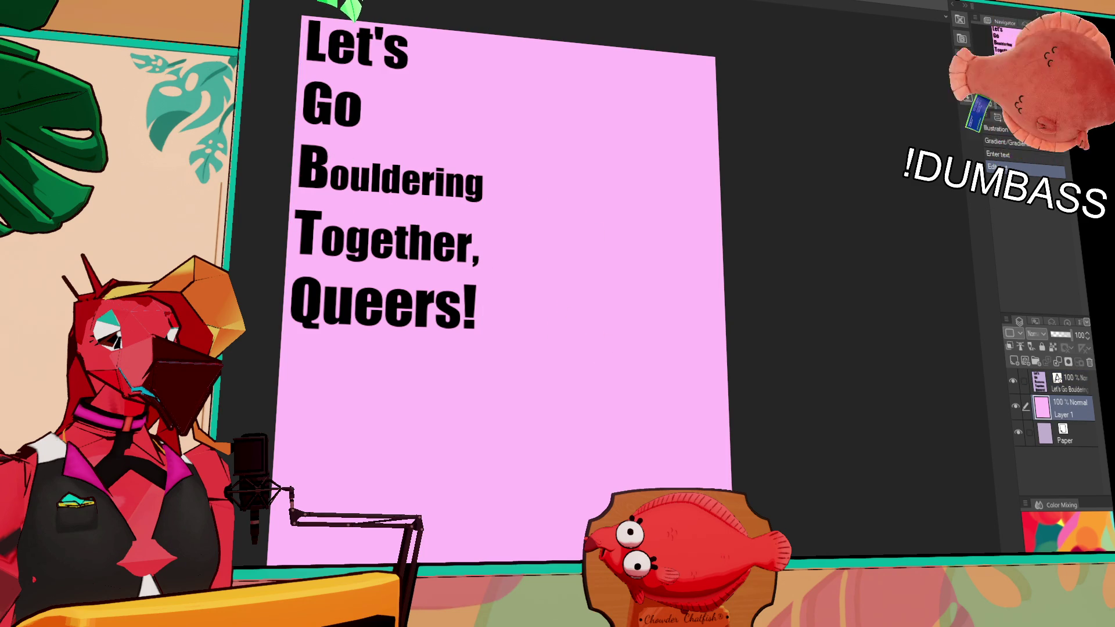
key("ctrl+v")
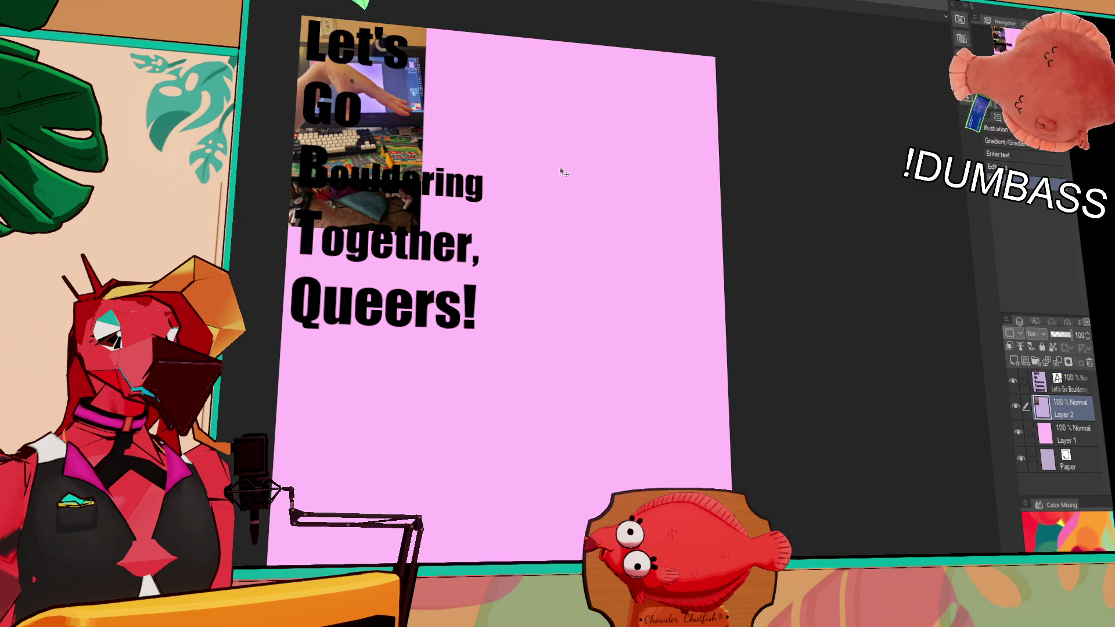
left_click_drag(432, 125, 580, 146)
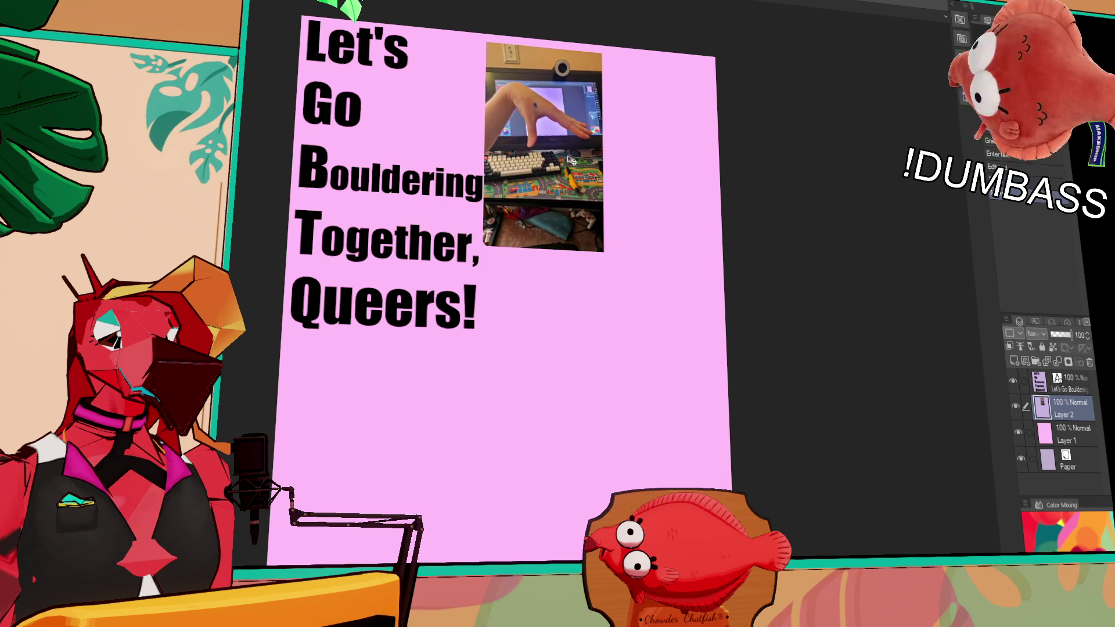
scroll(589, 163, "up", 3)
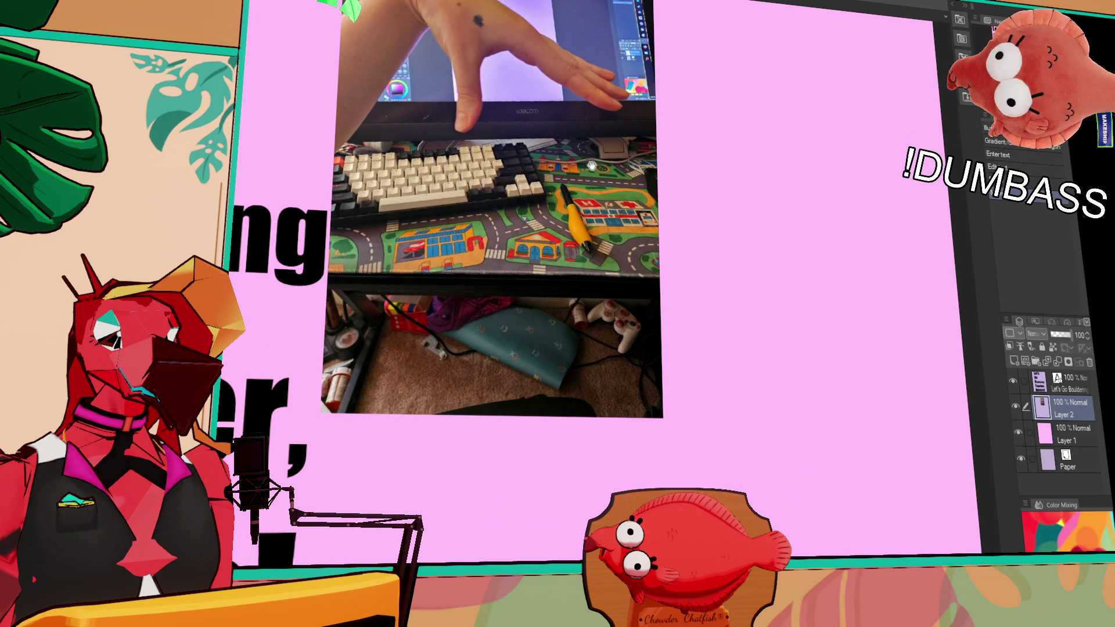
left_click_drag(591, 166, 671, 366)
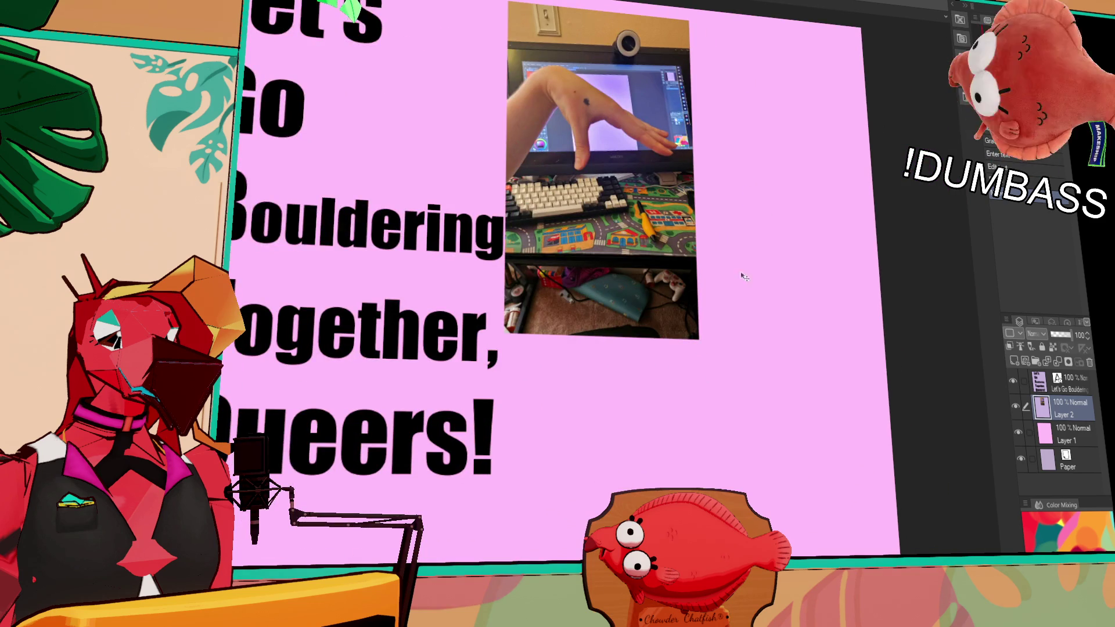
- Paste the tattooed-hand photo and place it at the poster's lower right
key("ctrl+v")
left_click_drag(707, 335, 842, 427)
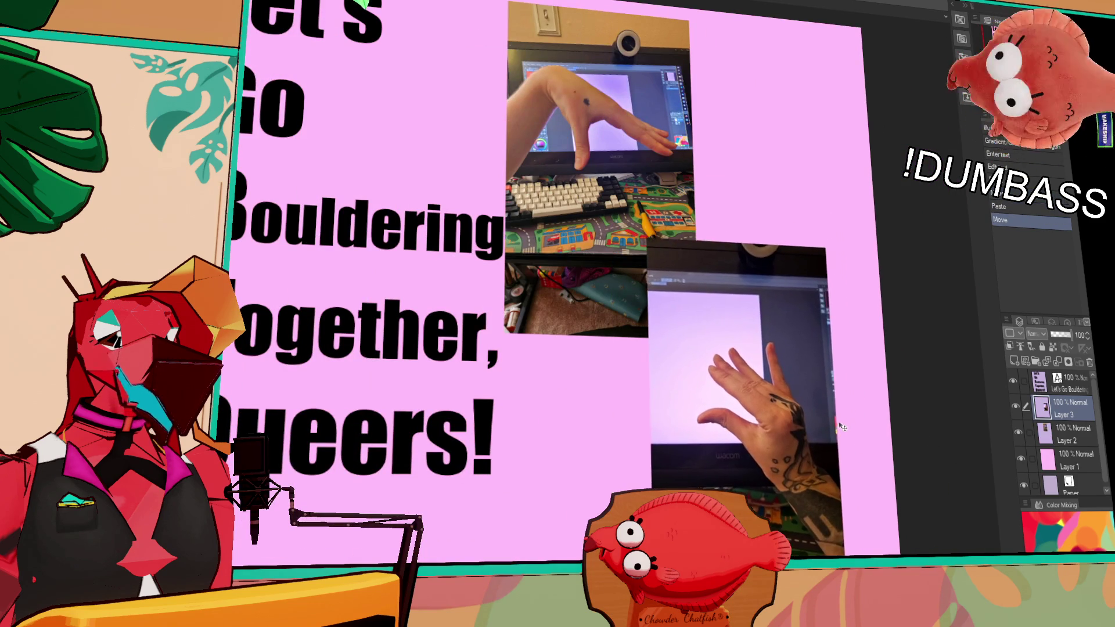
mouse_move(791, 459)
left_mouse_down()
mouse_move(791, 276)
mouse_move(812, 444)
left_mouse_up()
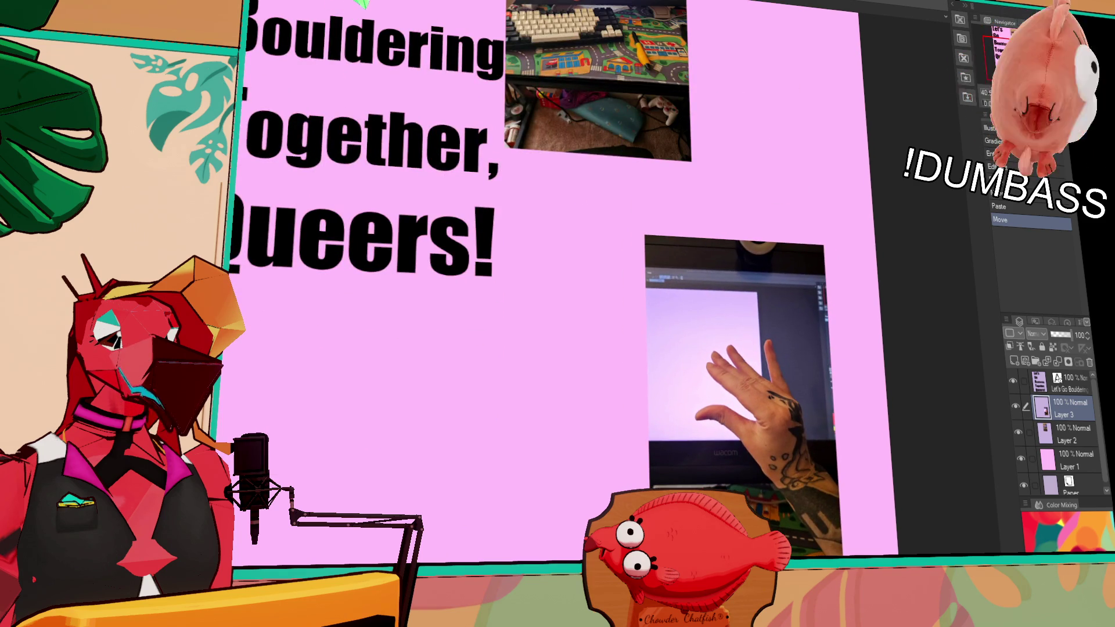
left_click_drag(755, 320, 756, 398)
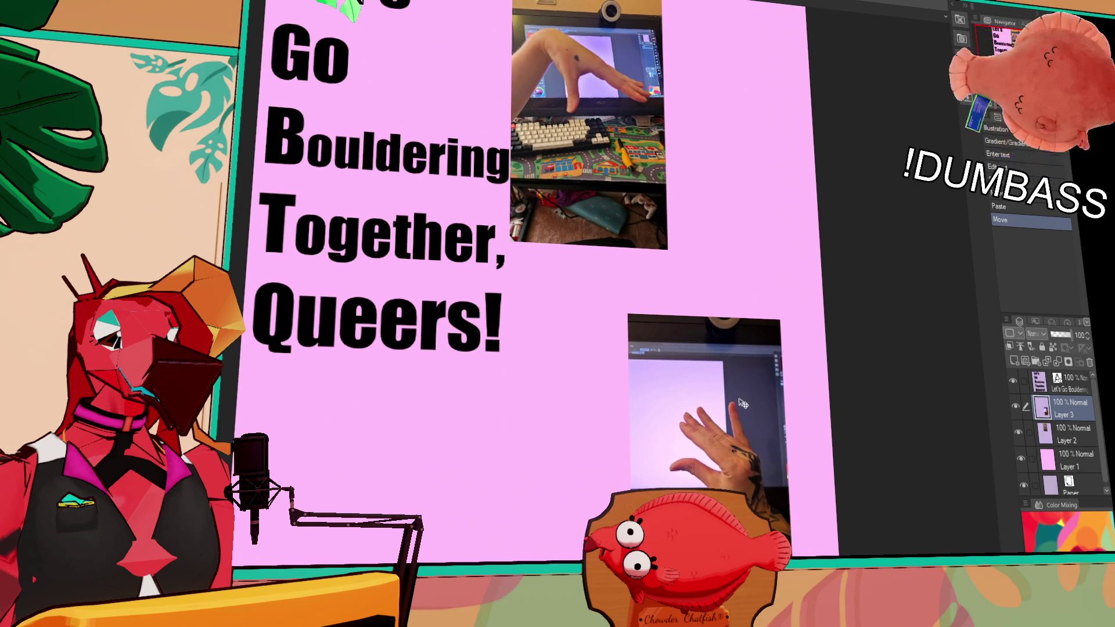